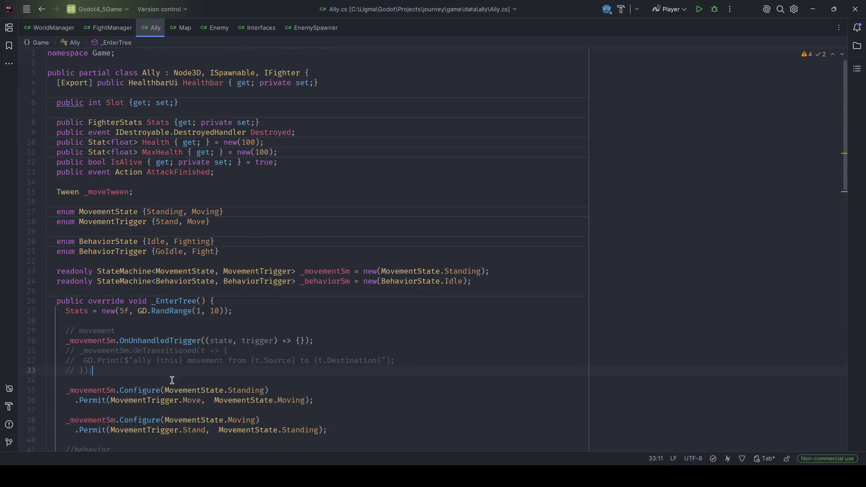
# Glance at Godot and the Map script, then return to Ally.cs
pyautogui.hotkey('alt', 'Tab')
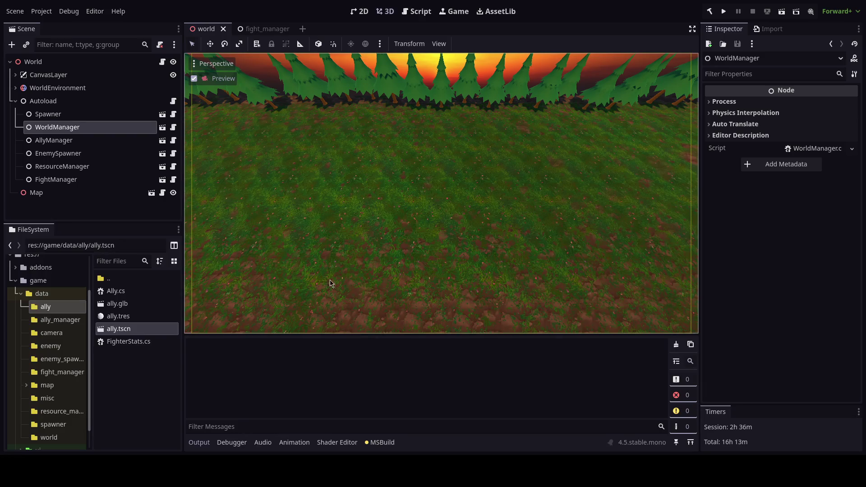
pyautogui.hotkey('alt', 'Tab')
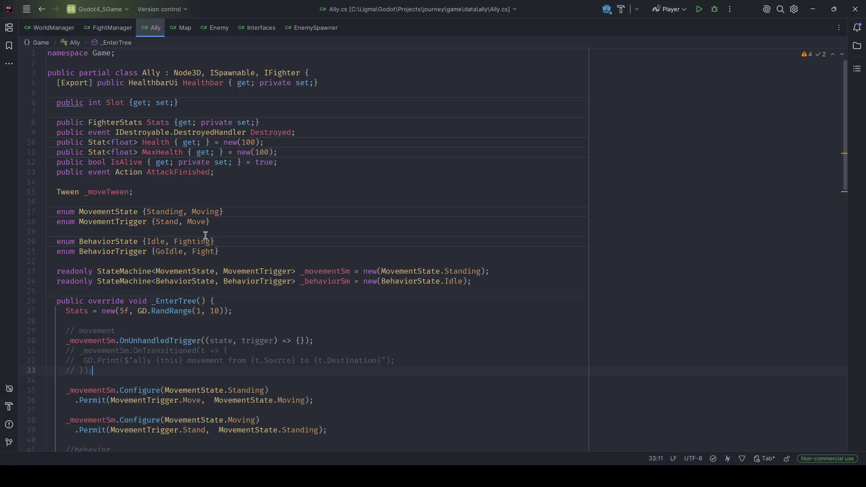
pyautogui.click(183, 27)
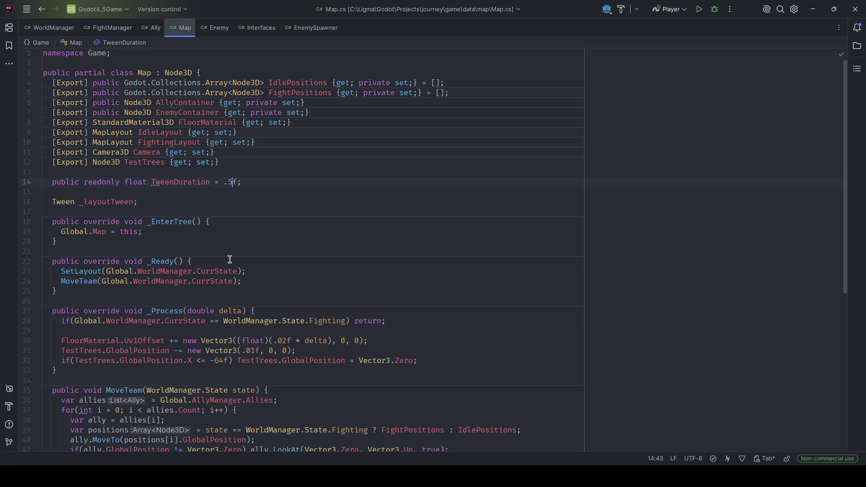
pyautogui.click(150, 27)
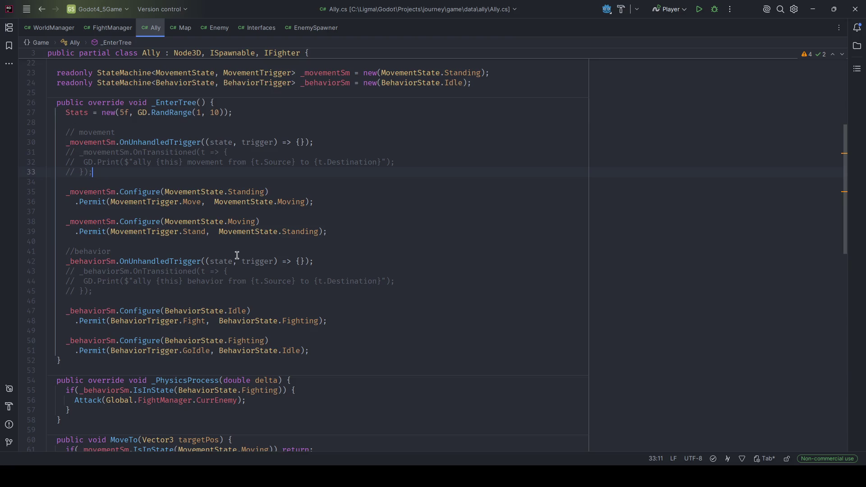
pyautogui.scroll(-5, 237, 261)
pyautogui.scroll(-5, 240, 271)
pyautogui.scroll(-5, 244, 280)
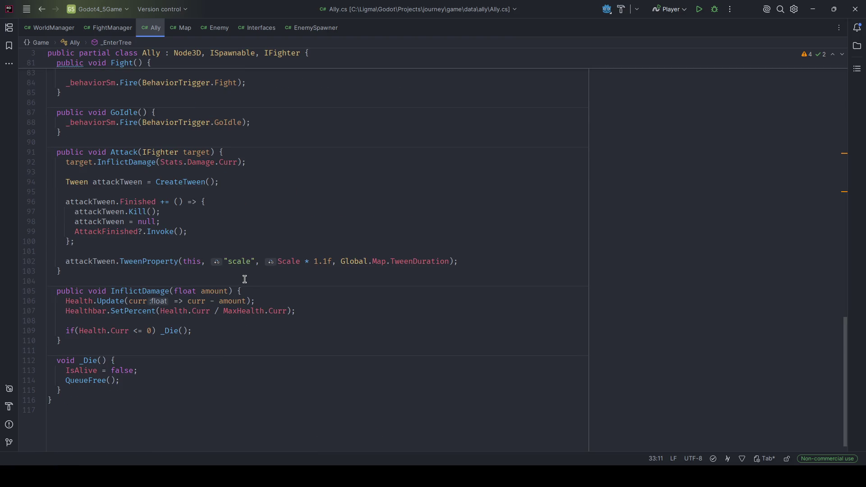
# Rewrite Ally's Attack tween as 'Scale + new Vector3(.05f, .05f, .05f)' and save
pyautogui.moveTo(328, 262); pyautogui.dragTo(323, 263)
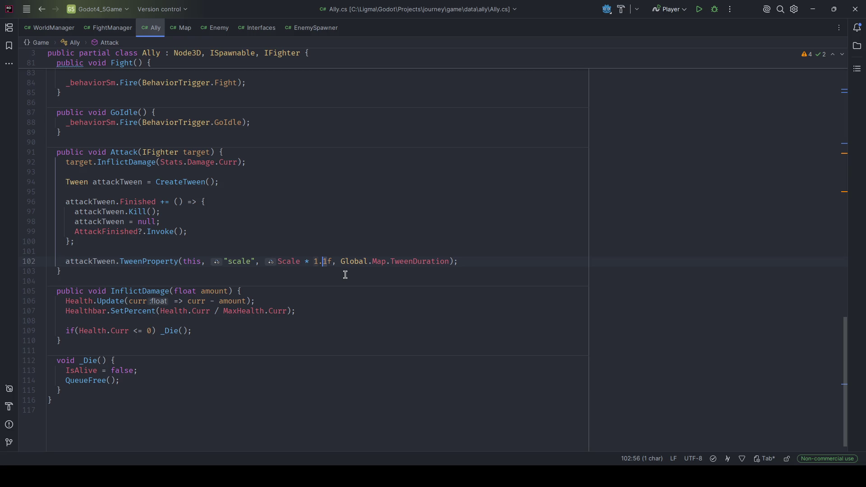
pyautogui.write('02')
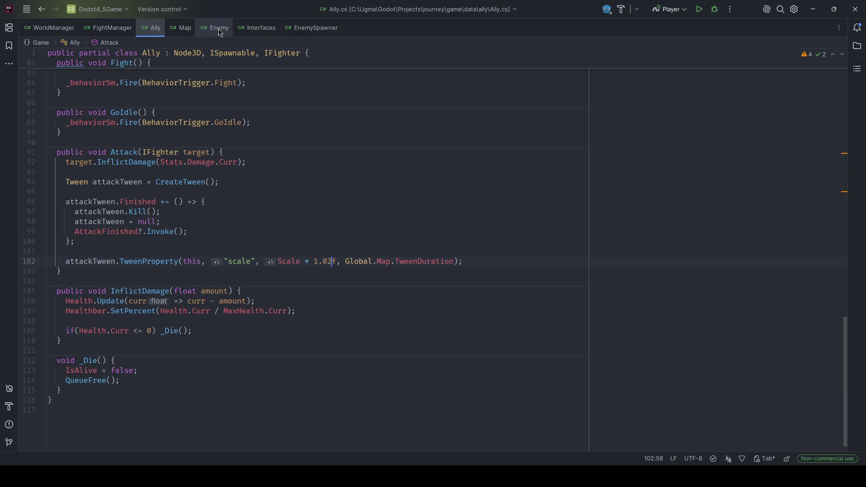
pyautogui.hotkey('ctrl', 'z')
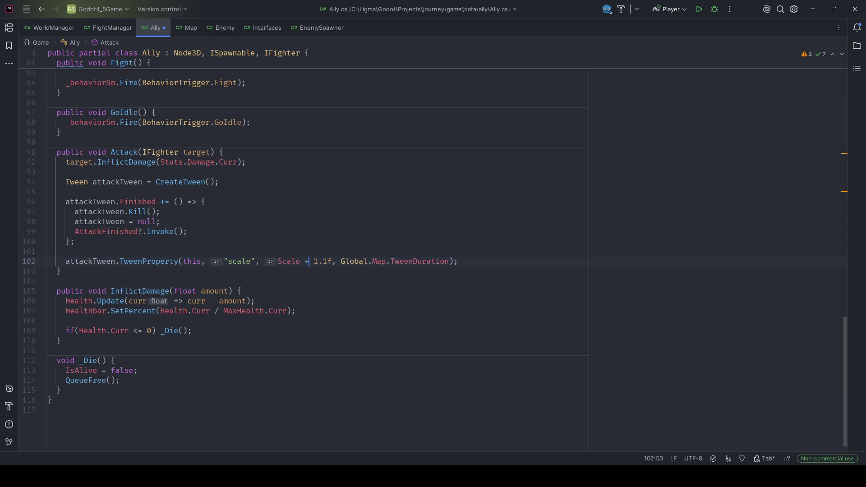
pyautogui.press('Right')
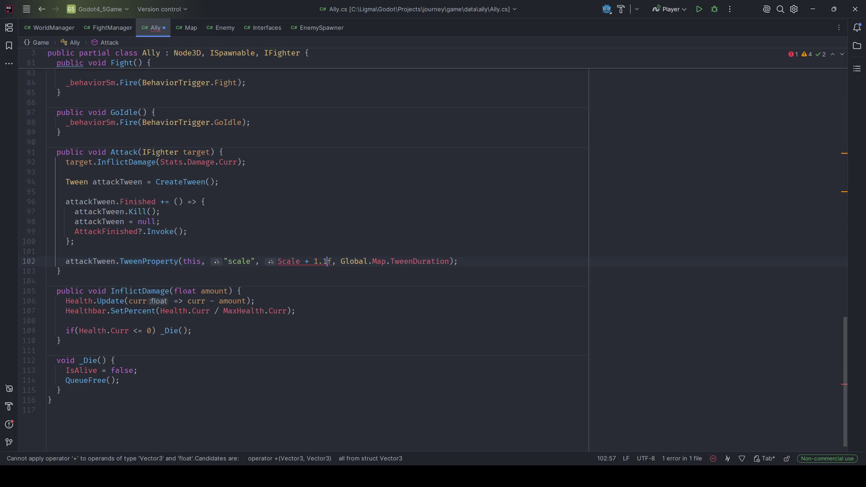
pyautogui.hotkey('ctrl', 'shift', 'Left')
pyautogui.press('BackSpace')
pyautogui.write('new(')
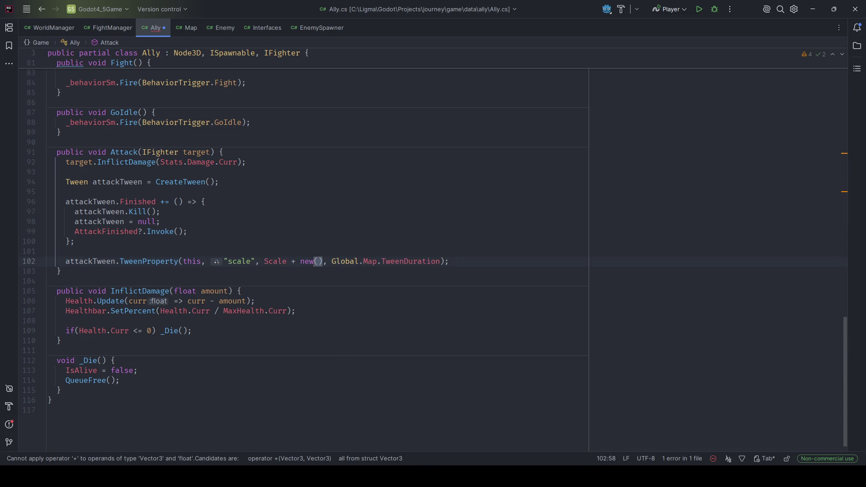
pyautogui.write('1,1,1')
pyautogui.hotkey('ctrl', 's')
pyautogui.hotkey('ctrl', 'Left')
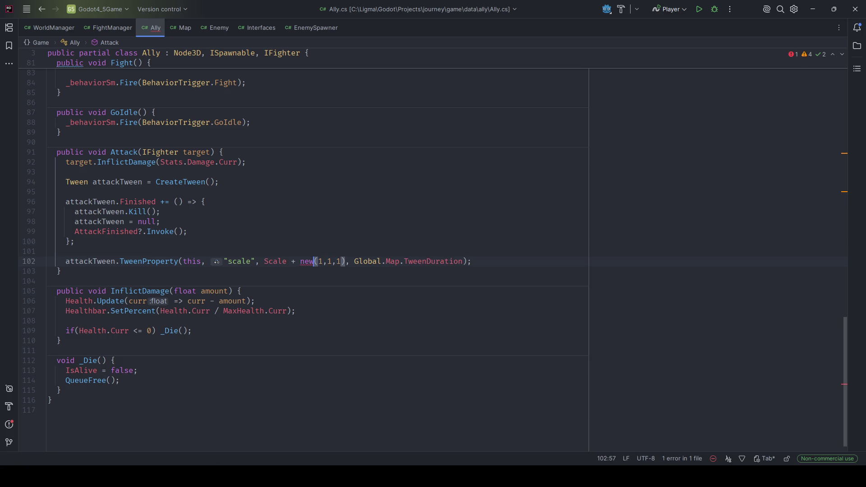
pyautogui.write('Vector3')
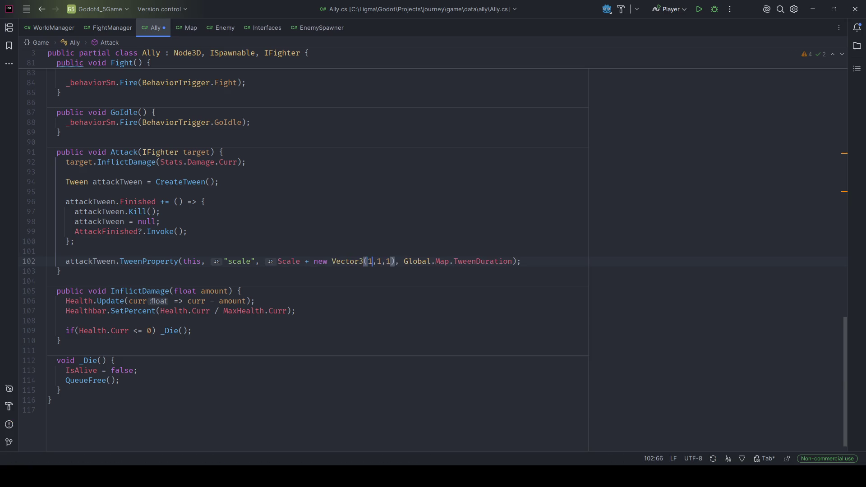
pyautogui.hotkey('ctrl', 'shift', 'space')
pyautogui.write('.1')
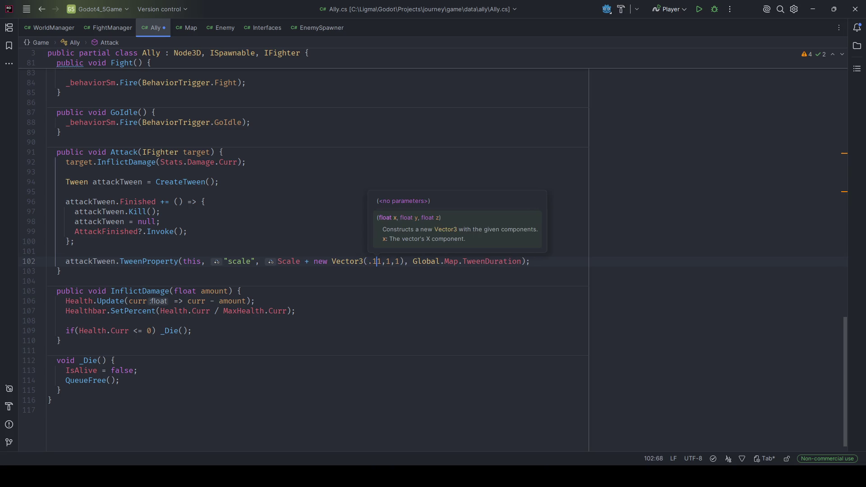
pyautogui.hotkey('ctrl', 'Right')
pyautogui.hotkey('ctrl', 'Right')
pyautogui.hotkey('shift', 'Home')
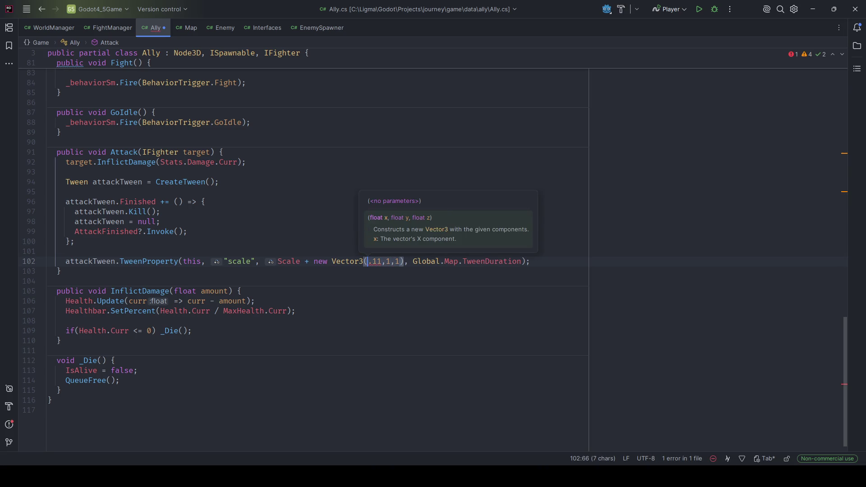
pyautogui.press('BackSpace')
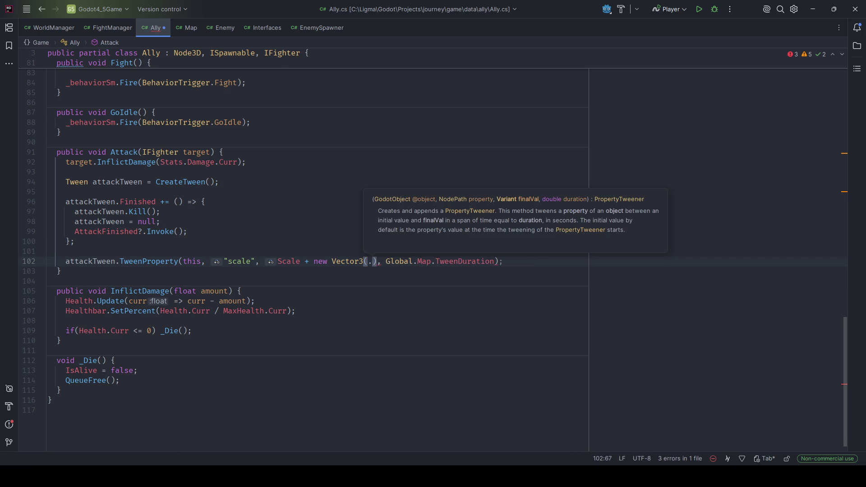
pyautogui.write('05f, .05')
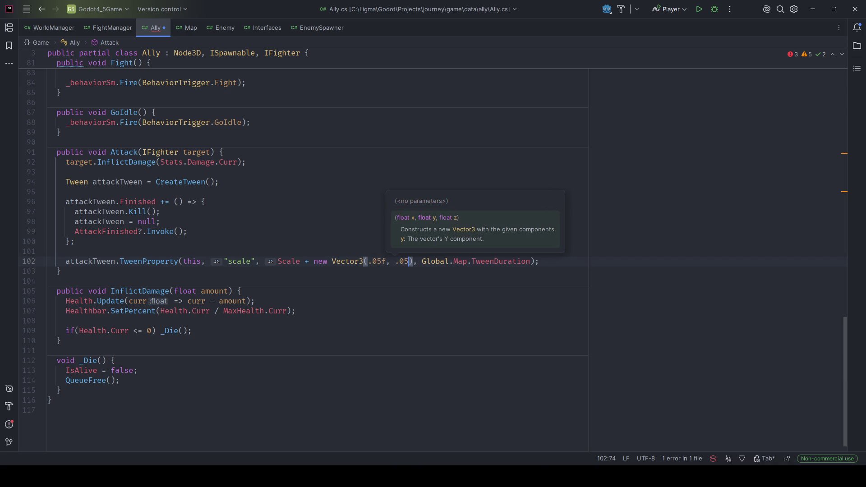
pyautogui.write('f, .05f')
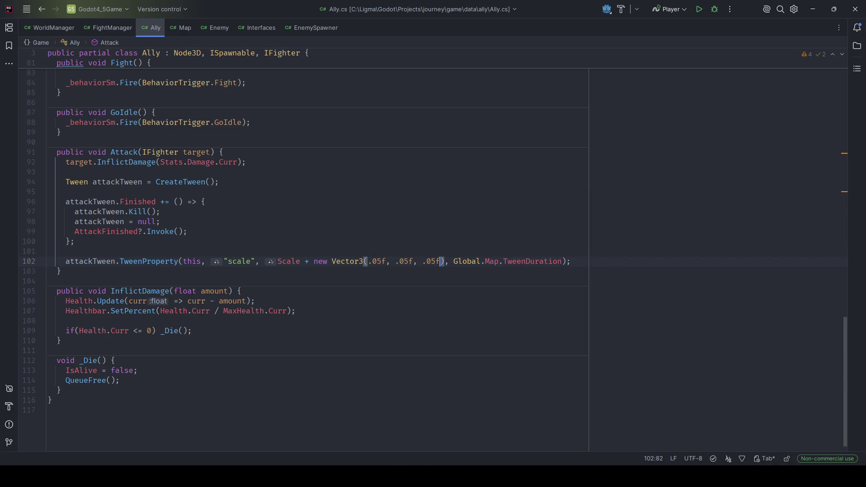
pyautogui.click(399, 291)
# Copy the Vector3 offset over Enemy's 1.1f multiplier, save Enemy.cs, and switch to Godot
pyautogui.moveTo(444, 261); pyautogui.dragTo(312, 261)
pyautogui.hotkey('ctrl', 'c')
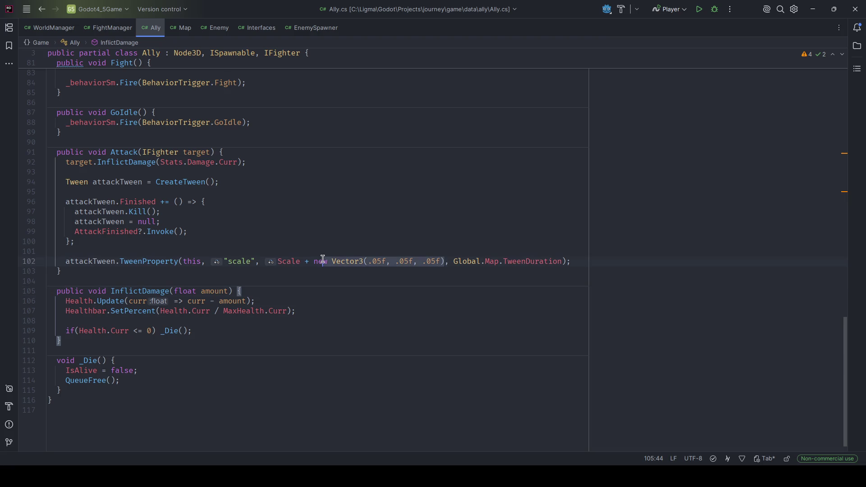
pyautogui.click(219, 27)
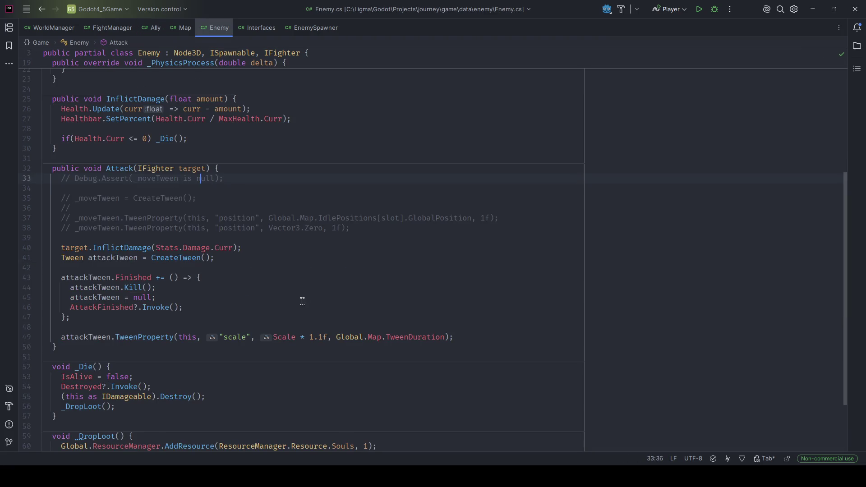
pyautogui.moveTo(329, 337); pyautogui.dragTo(299, 337)
pyautogui.hotkey('ctrl', 'v')
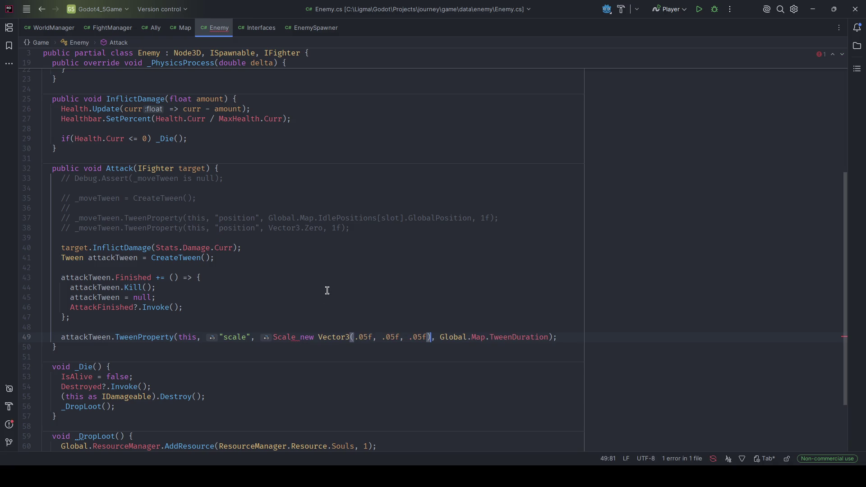
pyautogui.click(300, 337)
pyautogui.write('#')
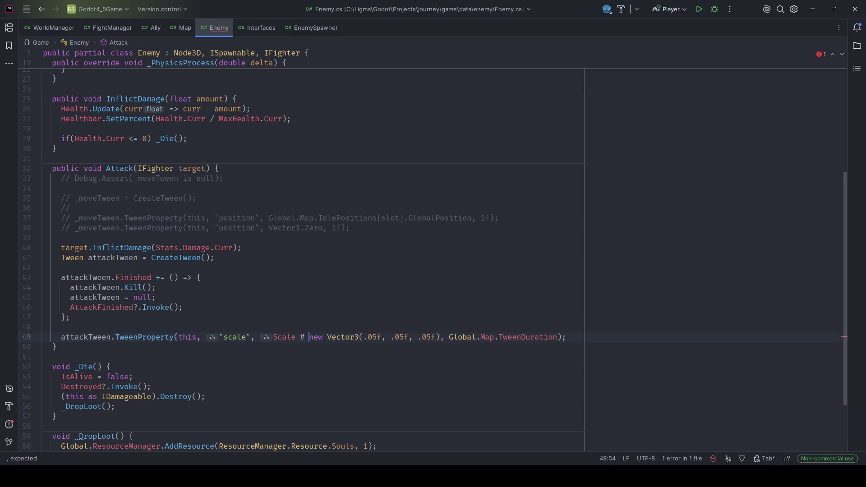
pyautogui.press('BackSpace')
pyautogui.press('BackSpace')
pyautogui.write('*')
pyautogui.hotkey('ctrl', 's')
pyautogui.hotkey('alt', 'Tab')
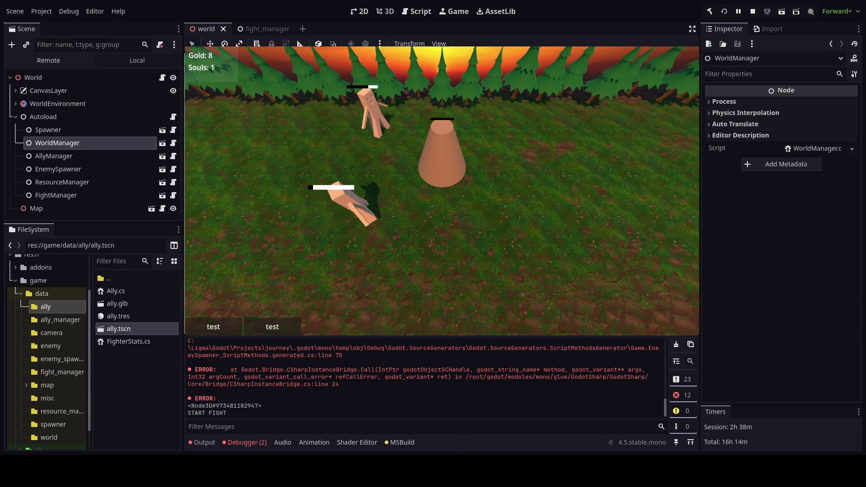
# Check the Debugger tab after the run, return to Output, and clear the log
pyautogui.click(242, 443)
pyautogui.click(203, 443)
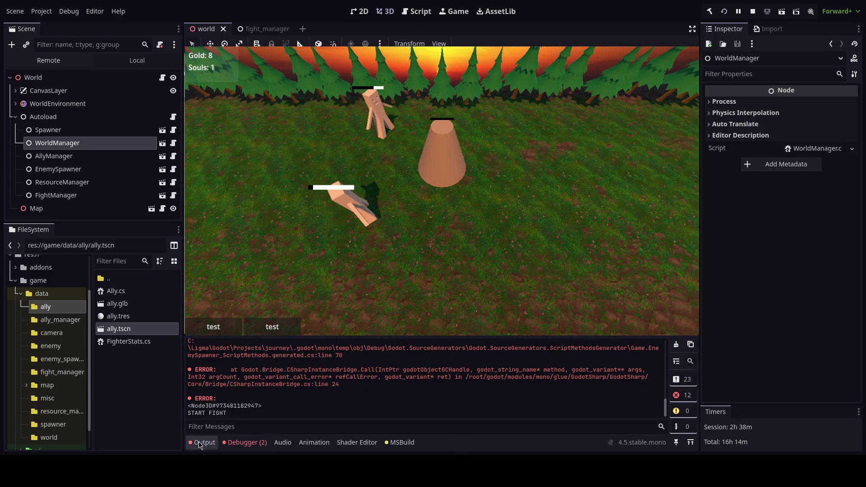
pyautogui.click(676, 344)
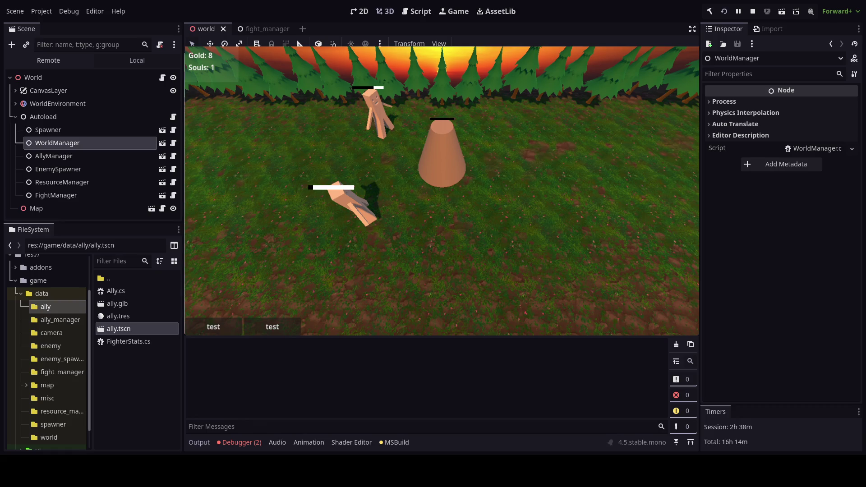
# Collapse the data folder and the Autoload node's children in the docks
pyautogui.click(20, 294)
pyautogui.rightClick(28, 379)
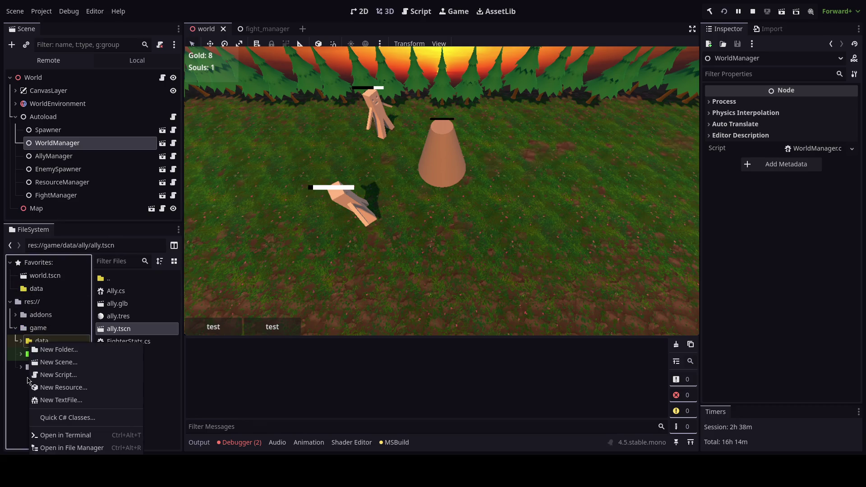
pyautogui.click(21, 384)
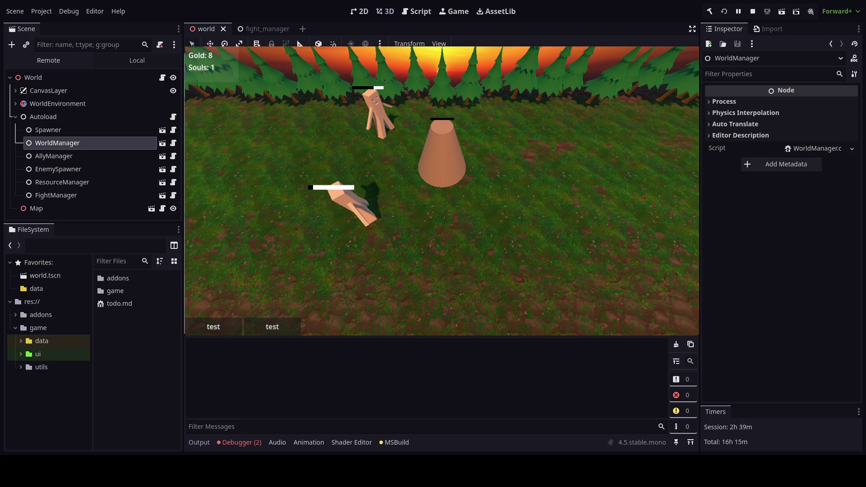
pyautogui.click(15, 117)
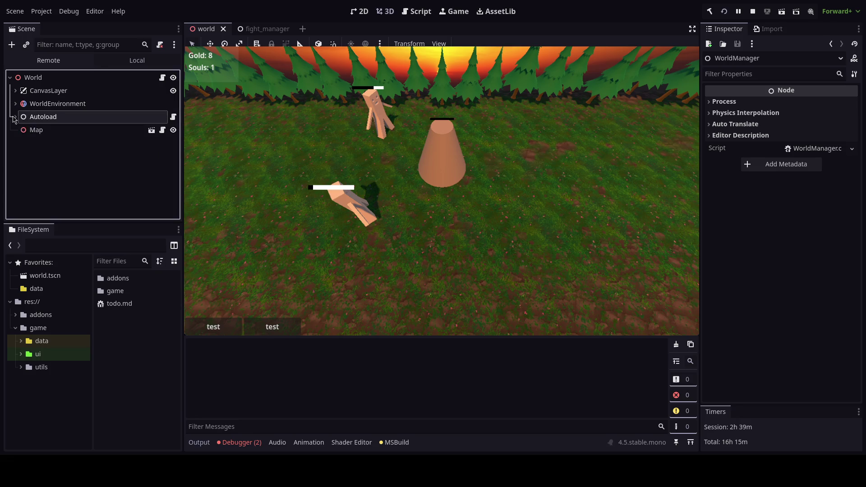
# Expand game/ui and open the resources_ui folder
pyautogui.click(38, 354)
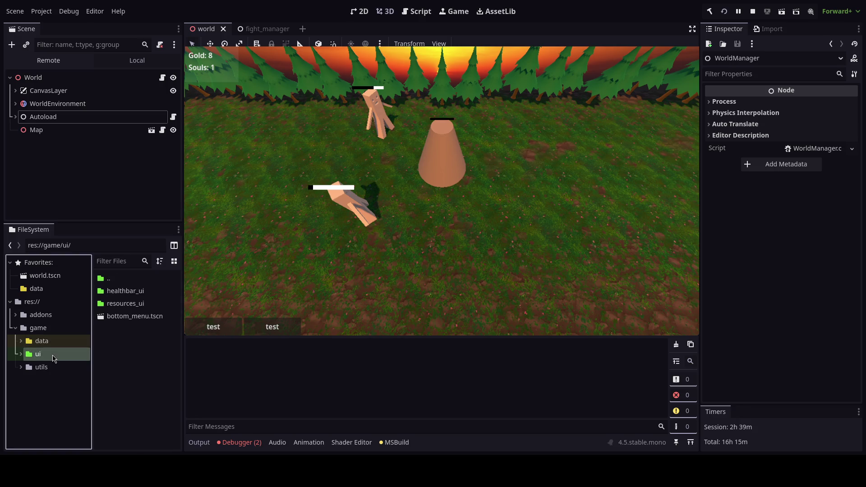
pyautogui.click(123, 305)
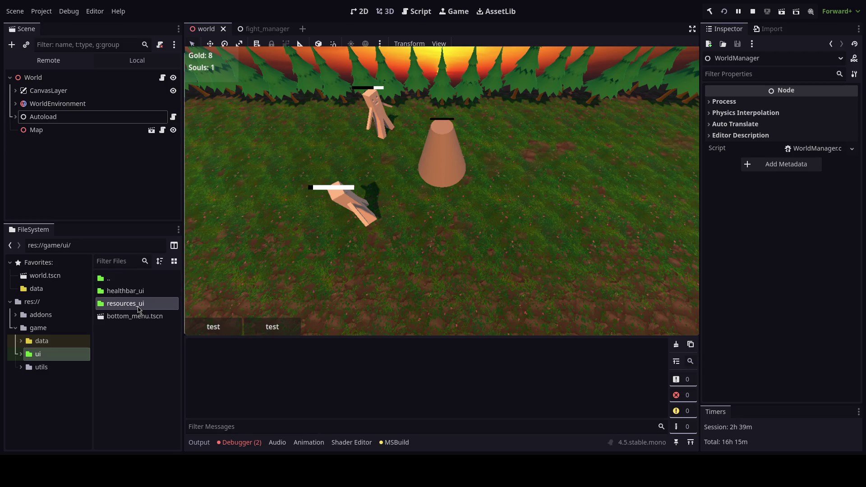
pyautogui.doubleClick(126, 303)
# Stop the game, rebuild and run it to watch the fight, then stop it again
pyautogui.click(753, 10)
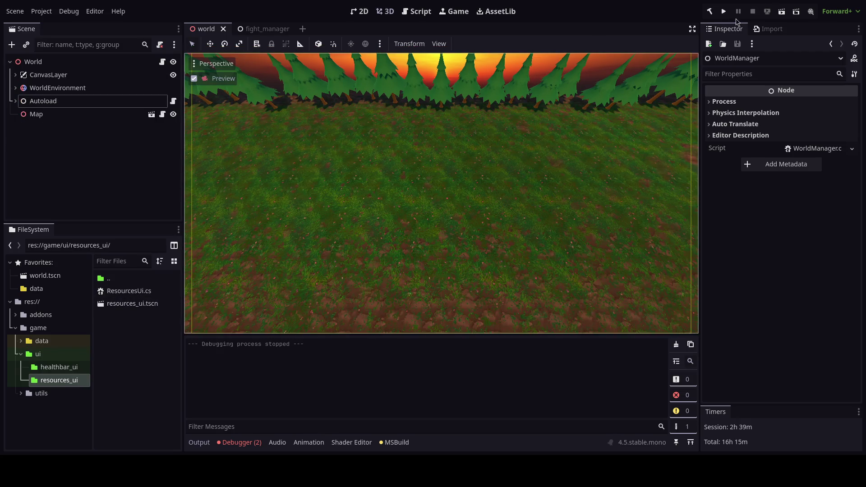
pyautogui.click(723, 11)
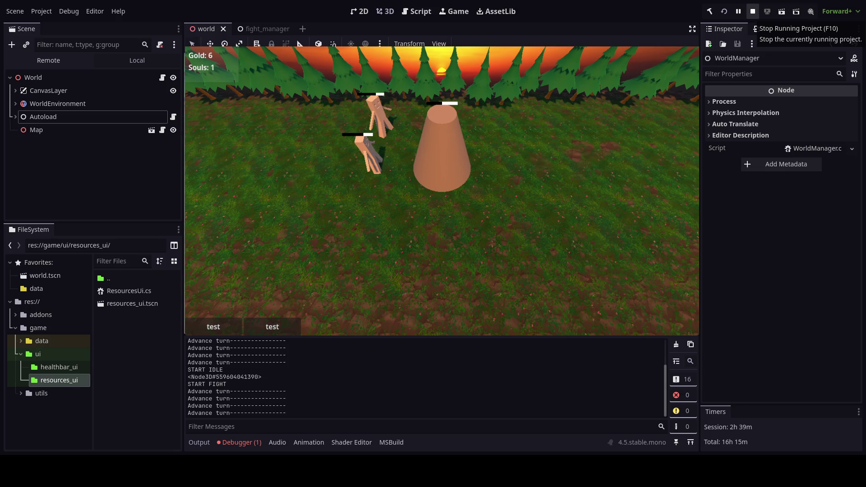
pyautogui.click(752, 12)
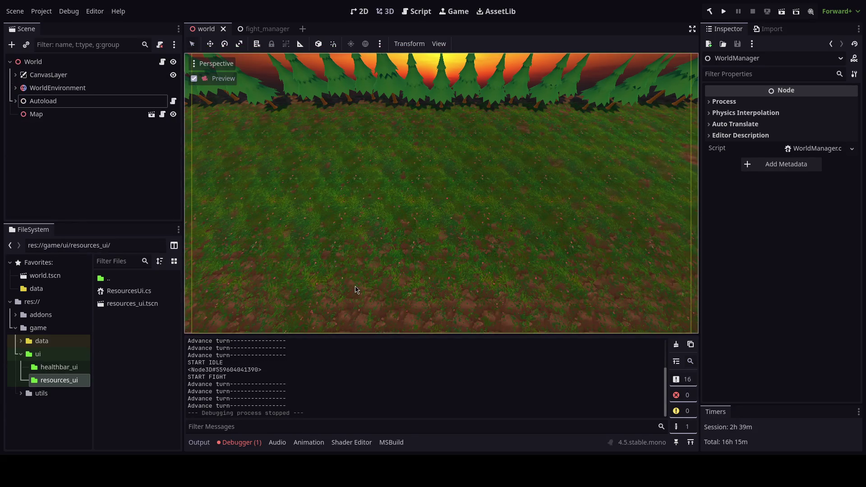
# Switch to Rider, peek at Map.cs, and open FightManager.cs
pyautogui.hotkey('alt', 'Tab')
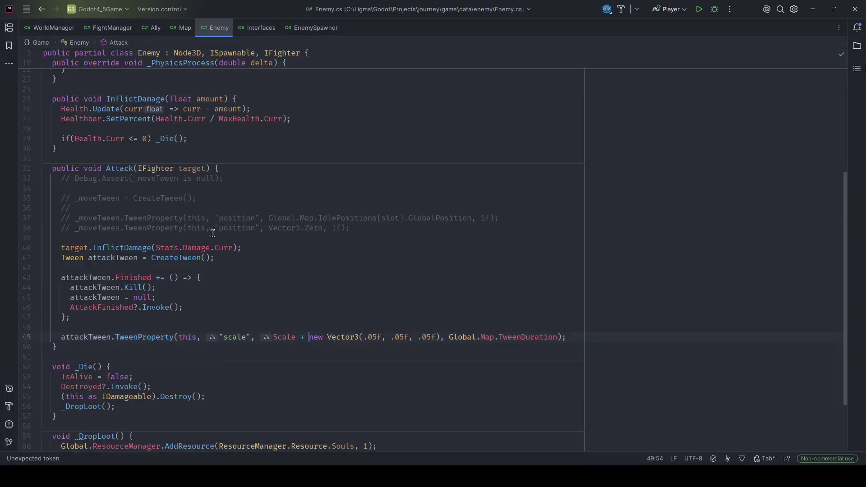
pyautogui.click(179, 30)
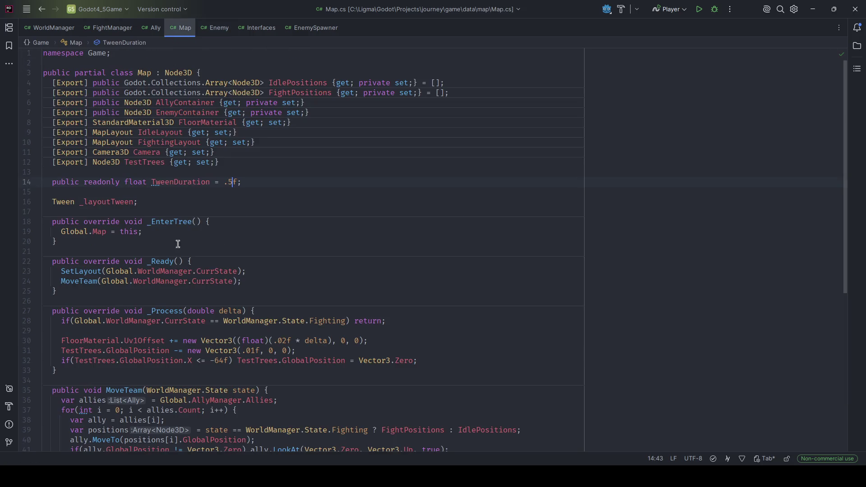
pyautogui.scroll(-5, 181, 286)
pyautogui.hotkey('alt', 'Tab')
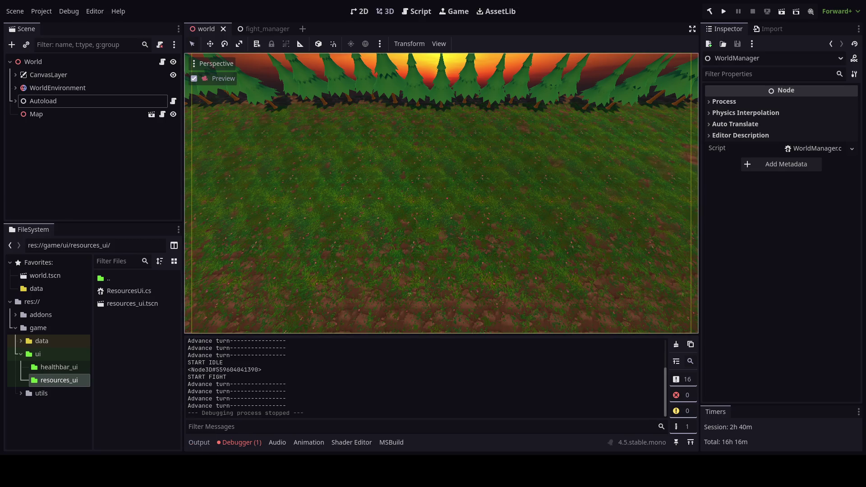
pyautogui.hotkey('alt', 'Tab')
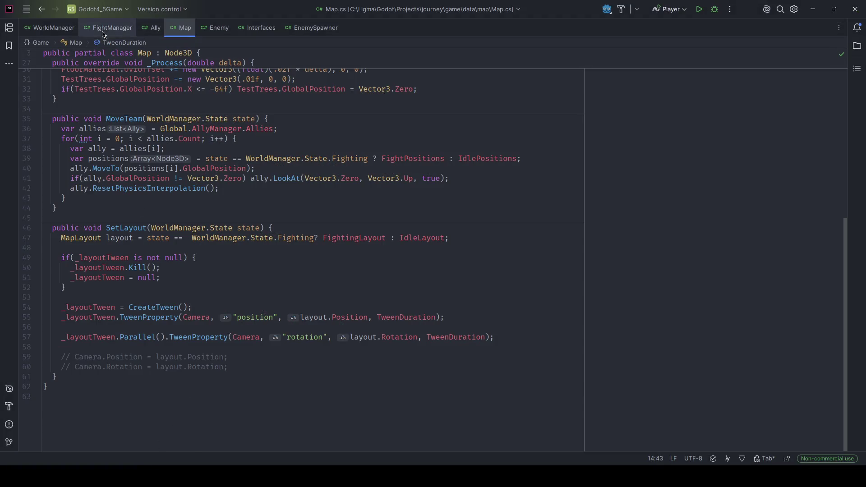
pyautogui.click(108, 27)
pyautogui.scroll(1, 213, 265)
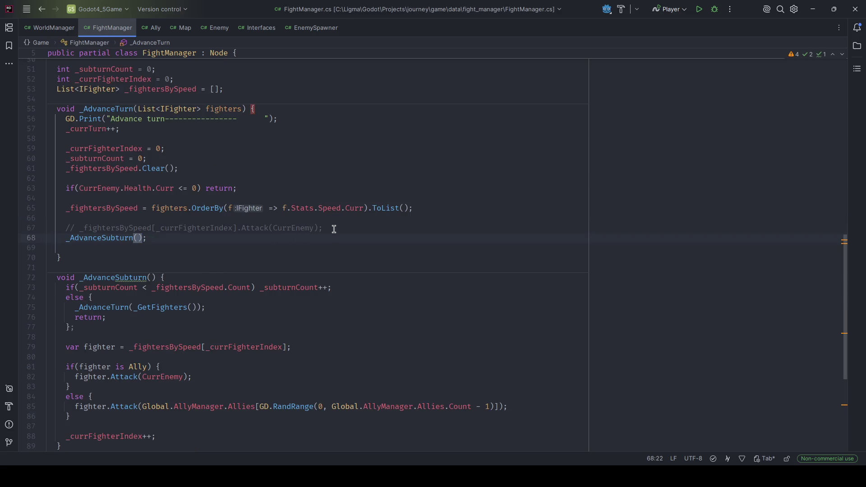
pyautogui.moveTo(323, 228); pyautogui.dragTo(68, 230)
# Cut the commented Attack line and the 'Advance turn' GD.Print from _AdvanceTurn, then return to Godot
pyautogui.hotkey('ctrl', 'x')
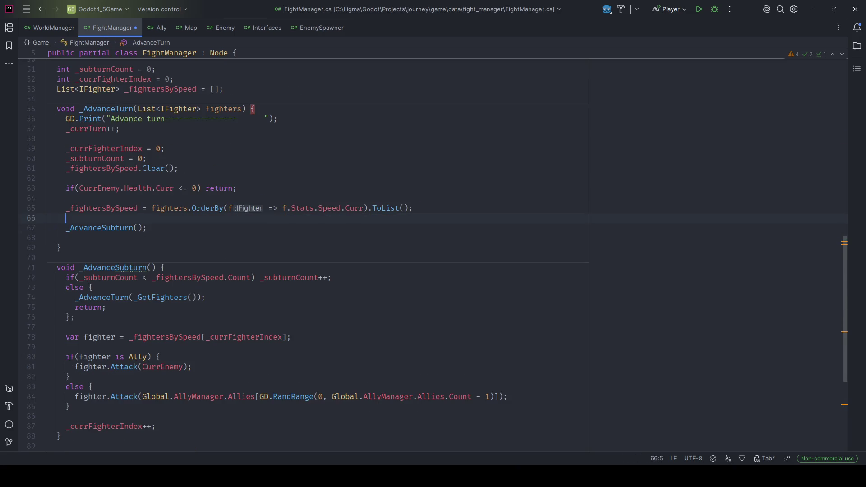
pyautogui.scroll(-3, 217, 265)
pyautogui.scroll(8, 216, 265)
pyautogui.click(289, 330)
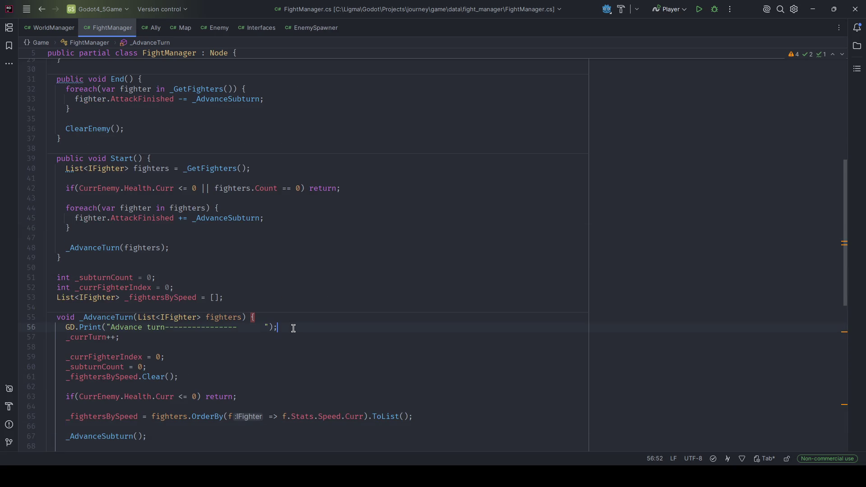
pyautogui.hotkey('ctrl', 'x')
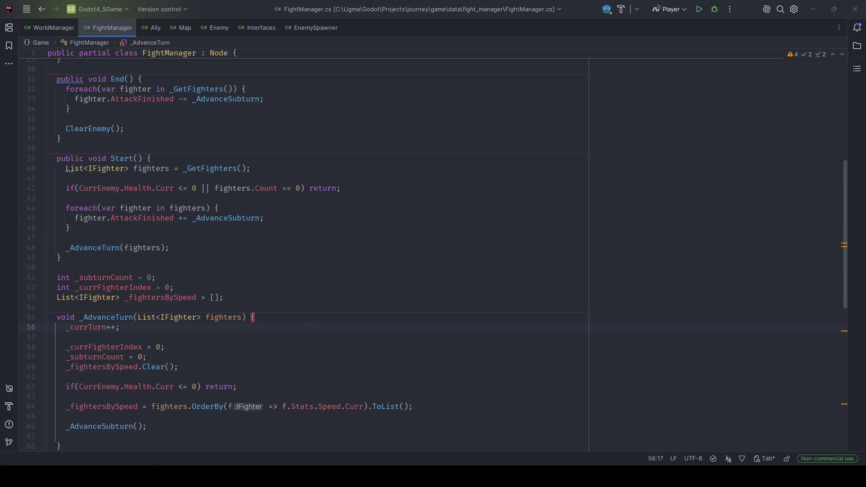
pyautogui.hotkey('alt', 'Tab')
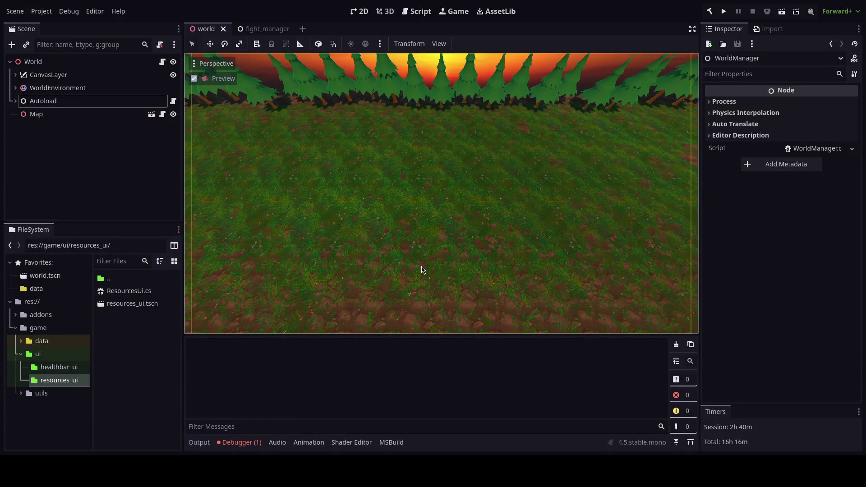
# Save the world scene, switch to Blender, and open the recent 63_journey.blend
pyautogui.hotkey('ctrl', 's')
pyautogui.hotkey('alt', 'Tab')
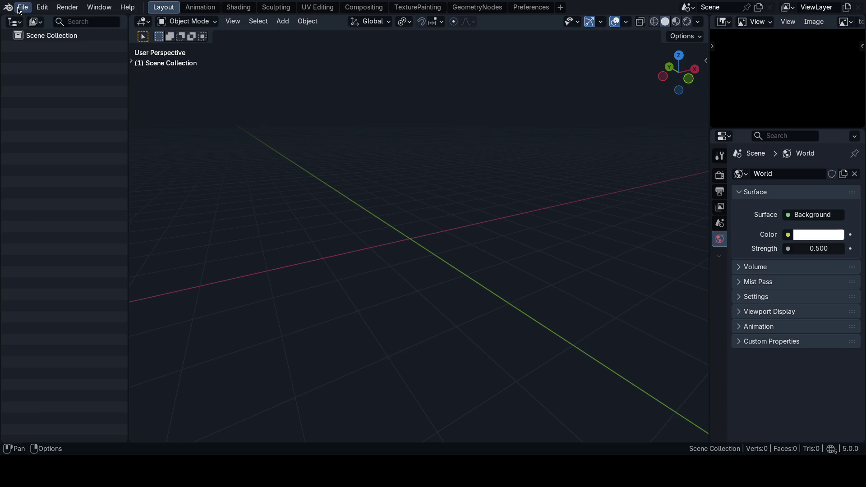
pyautogui.click(19, 9)
pyautogui.moveTo(51, 43)
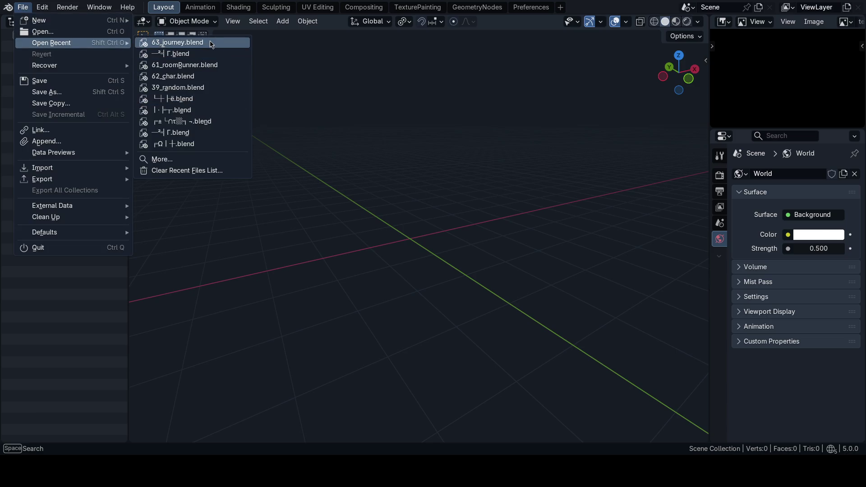
pyautogui.press('Return')
# Select the ally and inspect it from the front and back views
pyautogui.click(431, 237)
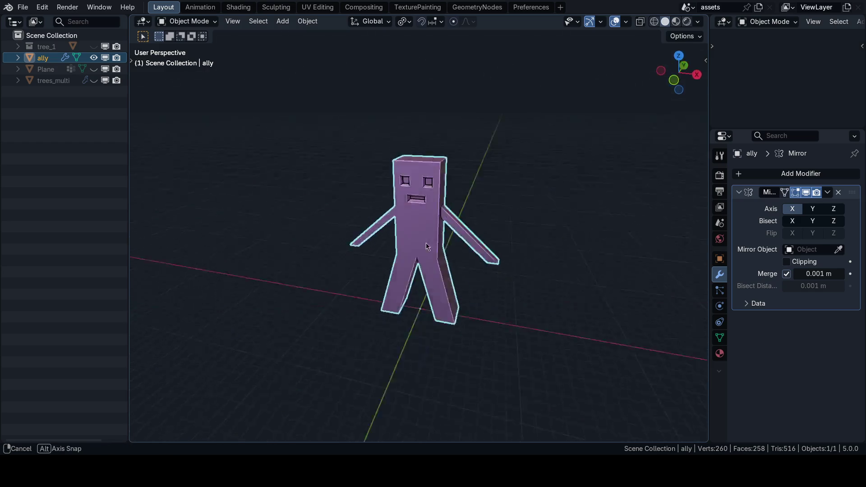
pyautogui.moveTo(426, 243); pyautogui.dragTo(333, 234, button='middle')
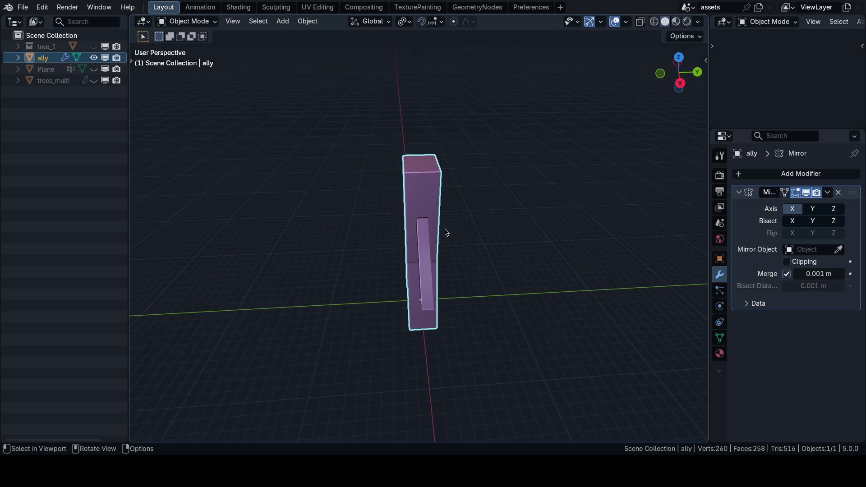
pyautogui.press('`')
pyautogui.click(406, 194)
pyautogui.press('ctrl+KP_1')
pyautogui.scroll(-3, 463, 260)
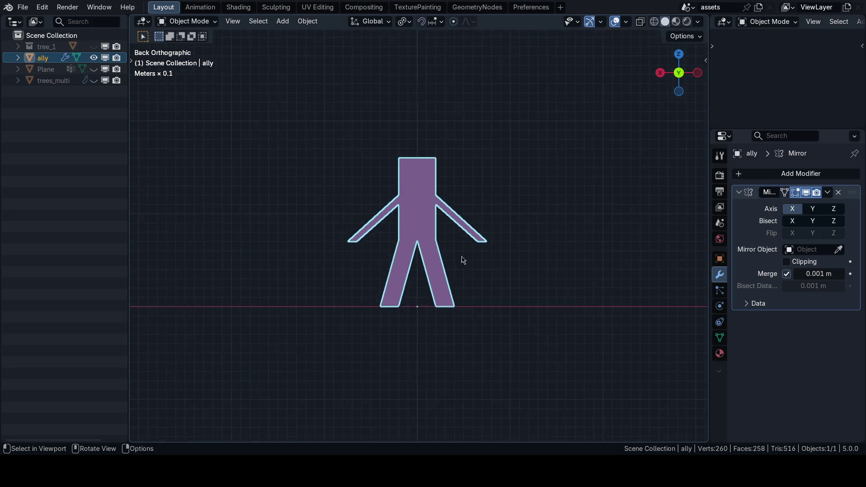
pyautogui.moveTo(462, 260)
pyautogui.mouseDown(button='middle')
pyautogui.moveTo(501, 285)
pyautogui.moveTo(510, 308)
pyautogui.mouseUp(button='middle')
# Preview level 3 subdivision on the ally, then undo it to keep the blocky look
pyautogui.hotkey('ctrl', '3')
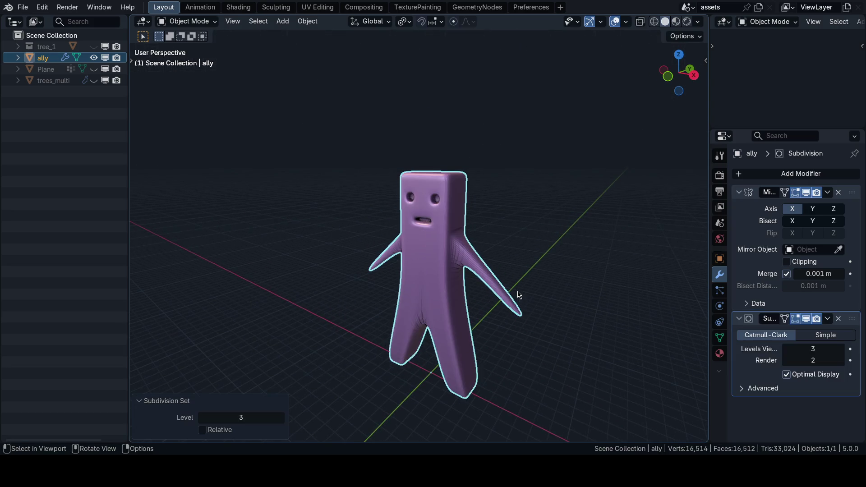
pyautogui.hotkey('ctrl', 'z')
pyautogui.moveTo(515, 292); pyautogui.dragTo(506, 233, button='middle')
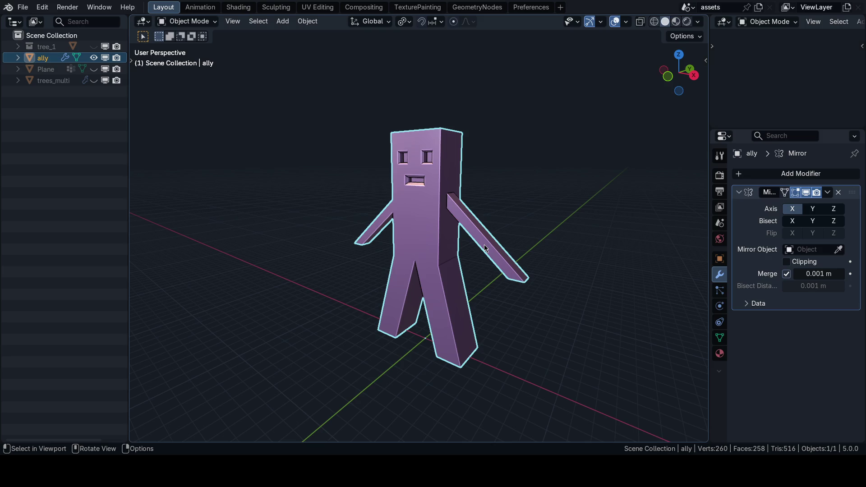
pyautogui.moveTo(485, 249)
pyautogui.mouseDown(button='middle')
pyautogui.moveTo(441, 235)
pyautogui.moveTo(373, 264)
pyautogui.mouseUp(button='middle')
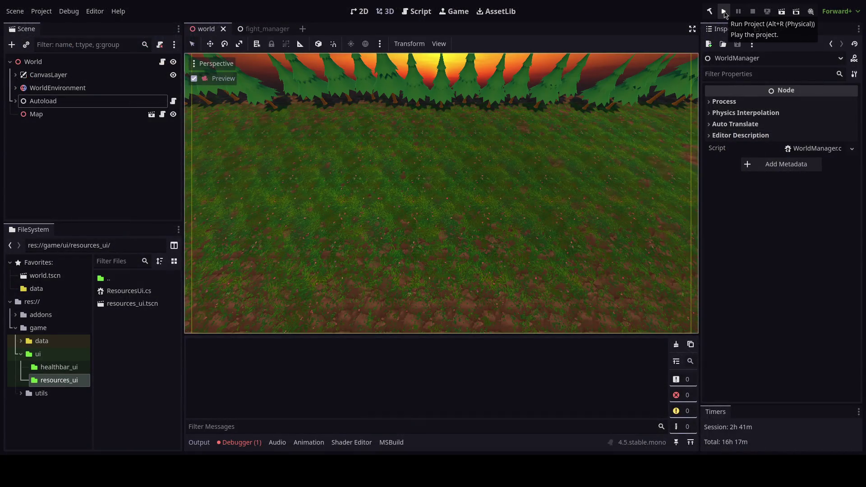
# Run the game to watch the fight, stop it, and orbit the ally back in Blender
pyautogui.click(724, 12)
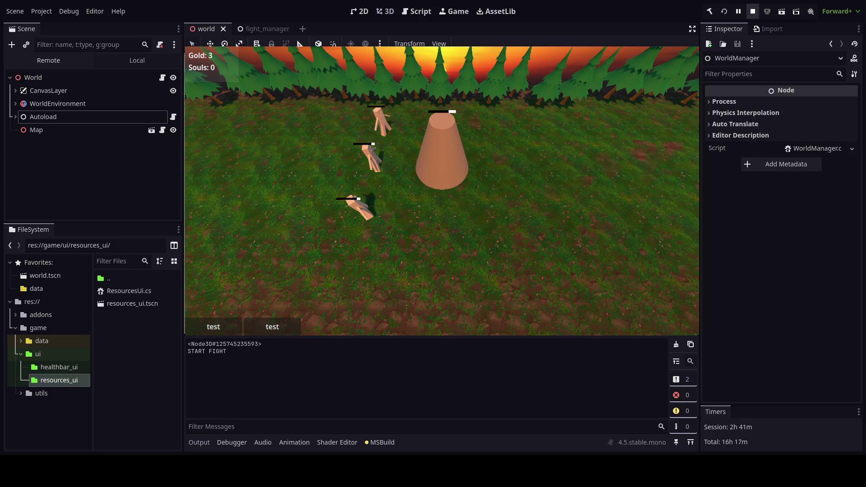
pyautogui.click(752, 11)
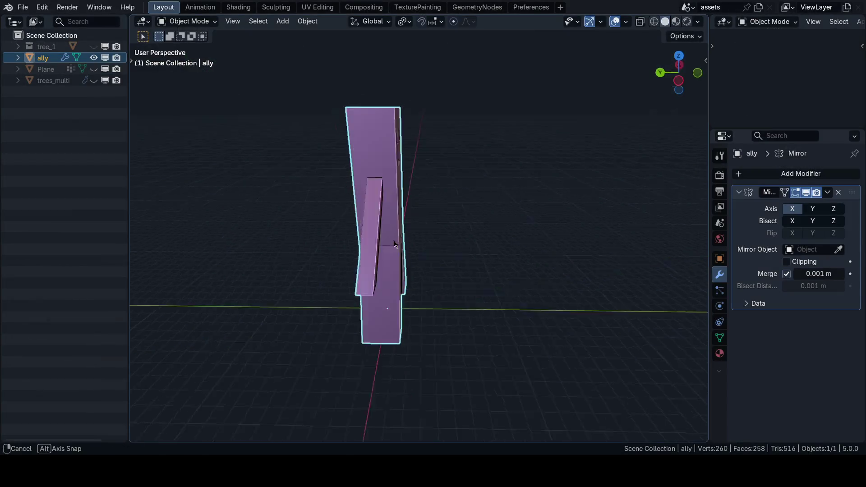
pyautogui.moveTo(394, 240); pyautogui.dragTo(310, 274, button='middle')
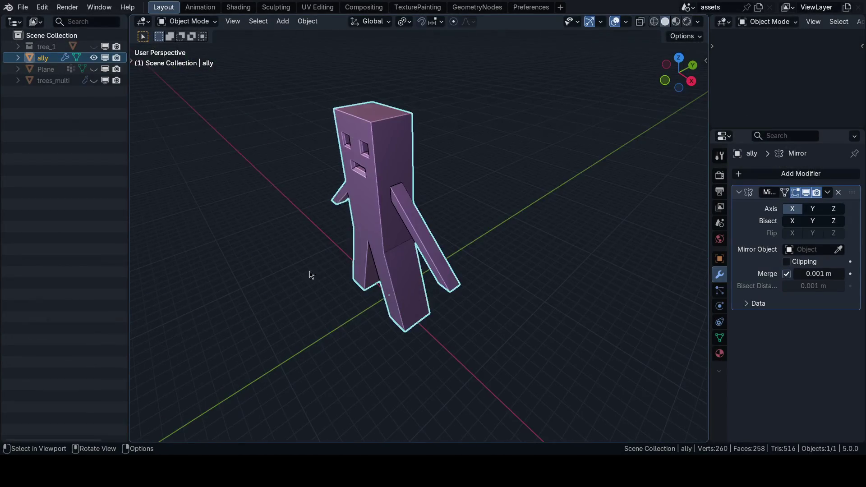
# Split off a lower area and set it to the Dope Sheet's Action Editor
pyautogui.moveTo(132, 440); pyautogui.dragTo(135, 332)
pyautogui.click(144, 339)
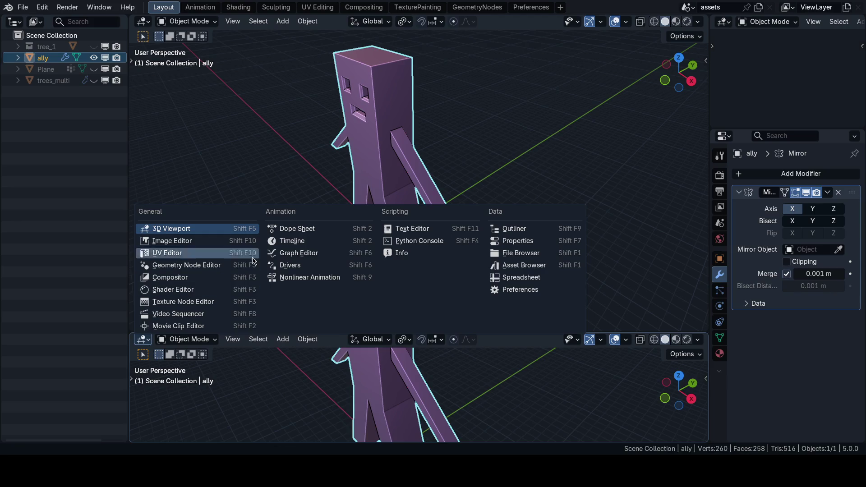
pyautogui.click(292, 241)
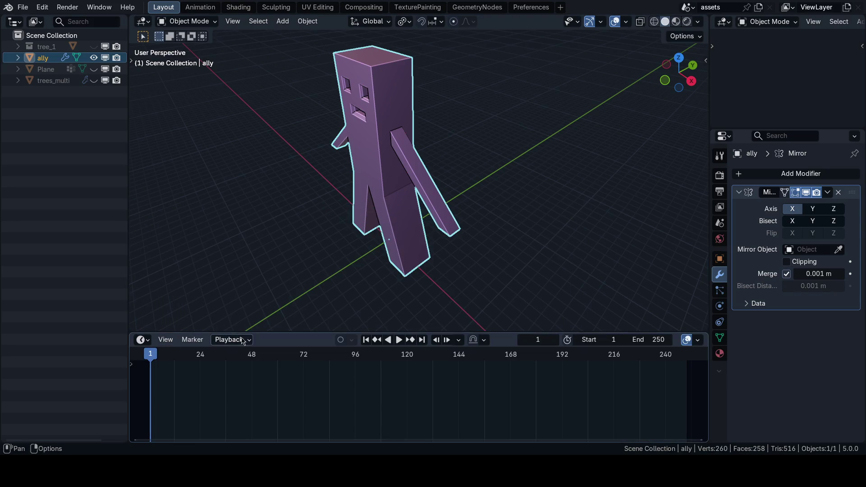
pyautogui.click(144, 340)
pyautogui.click(297, 228)
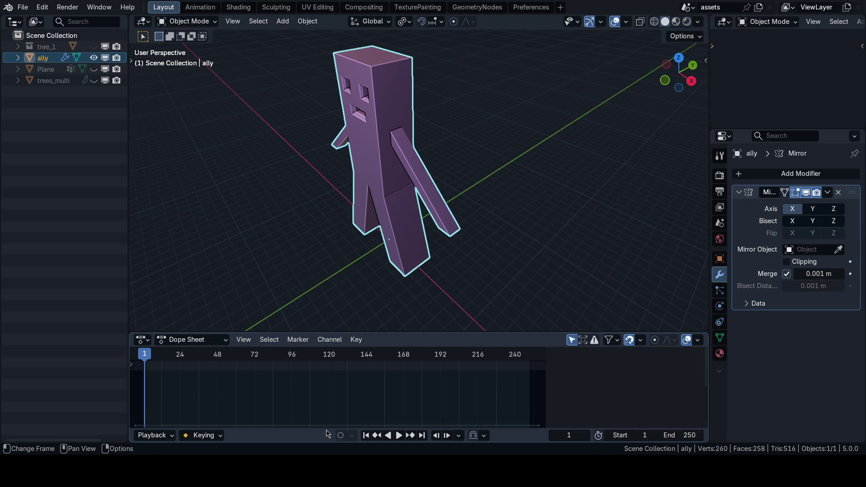
pyautogui.click(193, 340)
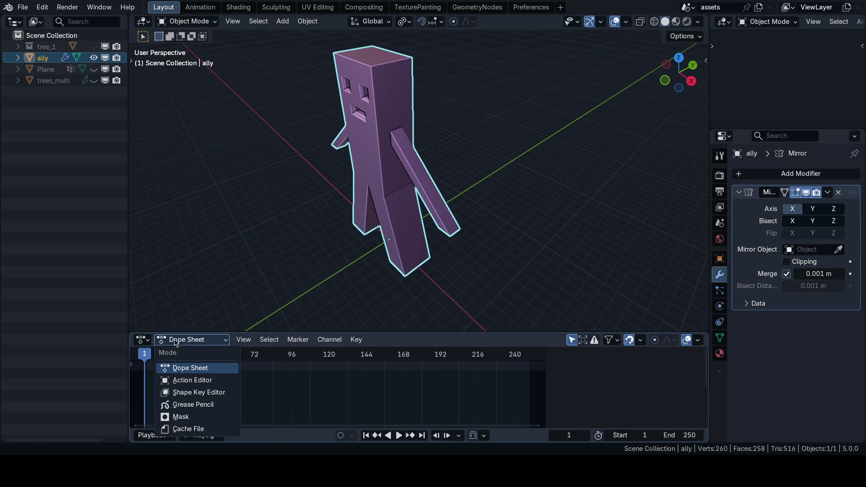
pyautogui.click(196, 383)
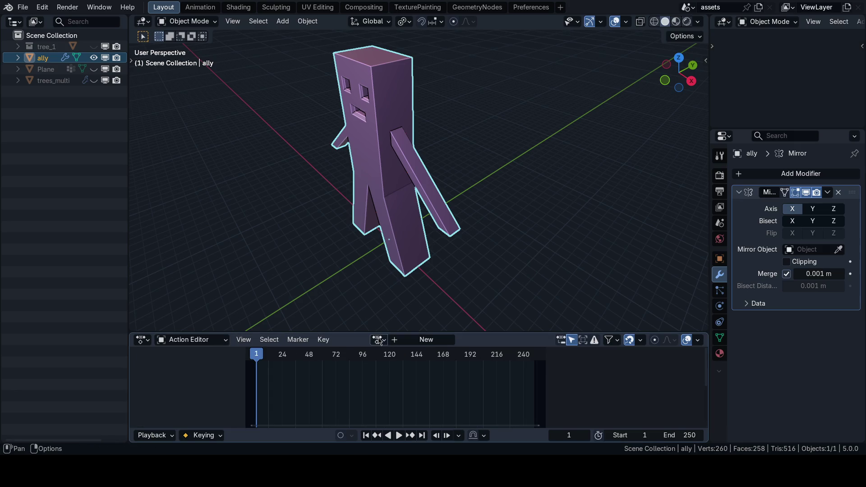
# Create a new action named Attack, hide the sidebar, and maximize the 3D view
pyautogui.click(426, 339)
pyautogui.doubleClick(437, 340)
pyautogui.write('Attack')
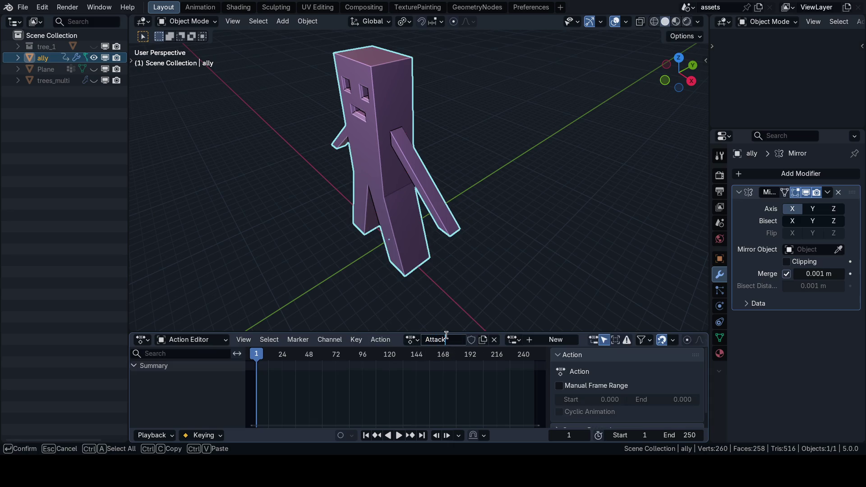
pyautogui.press('Return')
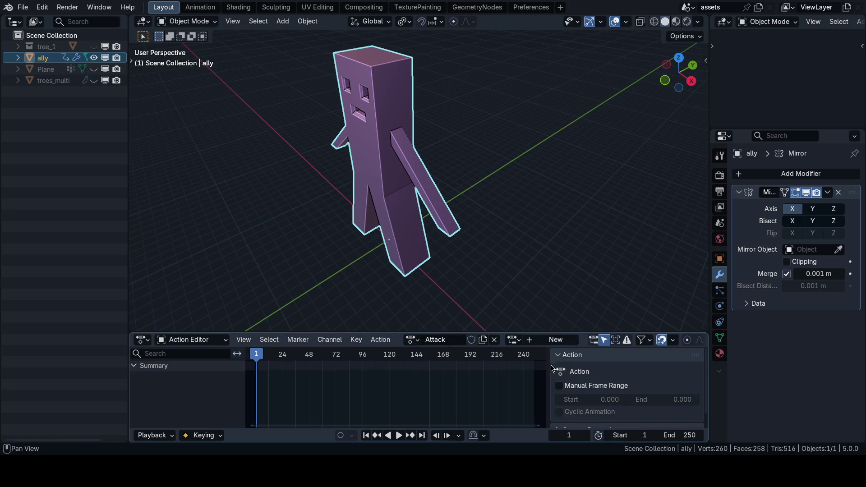
pyautogui.press('n')
pyautogui.moveTo(491, 256)
pyautogui.mouseDown(button='middle')
pyautogui.moveTo(562, 203)
pyautogui.moveTo(592, 234)
pyautogui.moveTo(525, 272)
pyautogui.mouseUp(button='middle')
pyautogui.hotkey('ctrl', 'space')
pyautogui.press('Tab')
# Enter Edit Mode, add an edge loop across the torso with Ctrl+R, and return to Object Mode
pyautogui.click(582, 235)
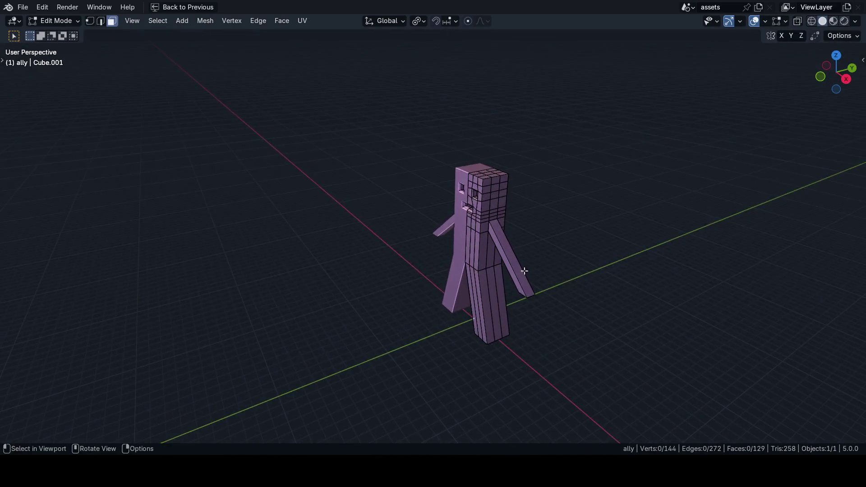
pyautogui.scroll(3, 525, 272)
pyautogui.press('KP_1')
pyautogui.scroll(1, 435, 205)
pyautogui.hotkey('ctrl', 'r')
pyautogui.click(436, 205)
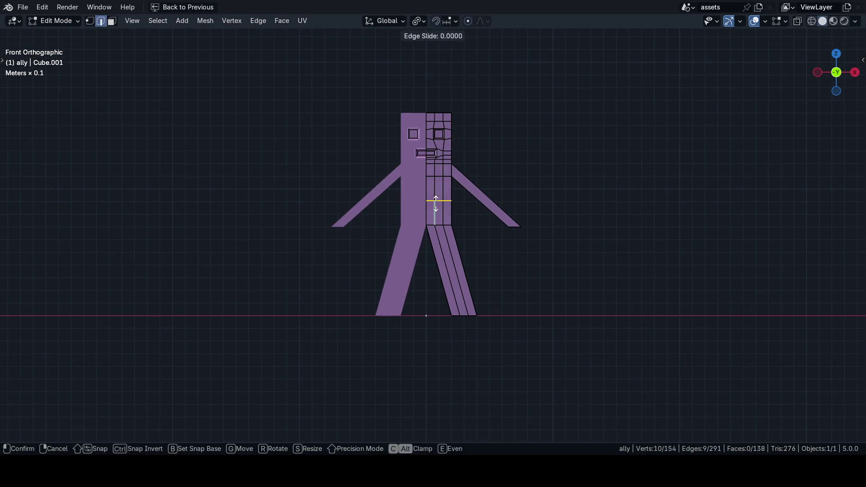
pyautogui.scroll(2, 444, 257)
pyautogui.click(443, 258)
pyautogui.moveTo(443, 257)
pyautogui.mouseDown(button='middle')
pyautogui.moveTo(432, 271)
pyautogui.moveTo(447, 291)
pyautogui.mouseUp(button='middle')
pyautogui.press('Tab')
# Restore the layout, set the frame to 0, and show the ally's transform values in the sidebar
pyautogui.moveTo(447, 210); pyautogui.dragTo(498, 225, button='middle')
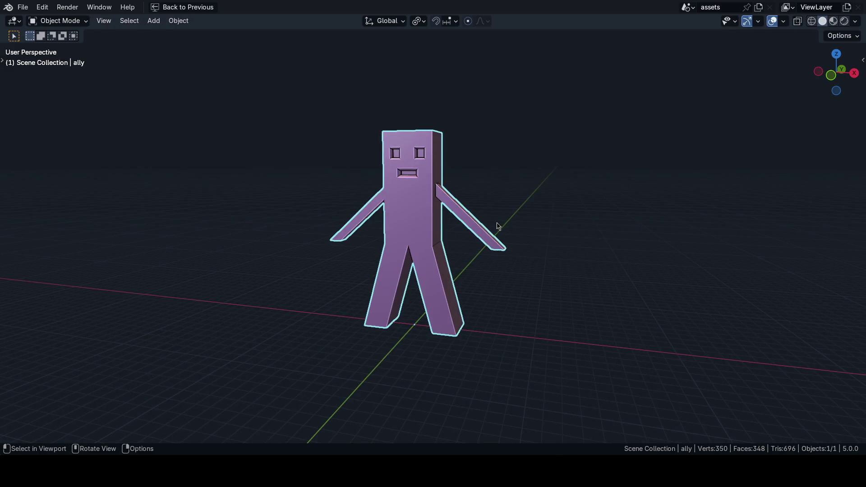
pyautogui.hotkey('ctrl', 'space')
pyautogui.moveTo(266, 356); pyautogui.dragTo(260, 356)
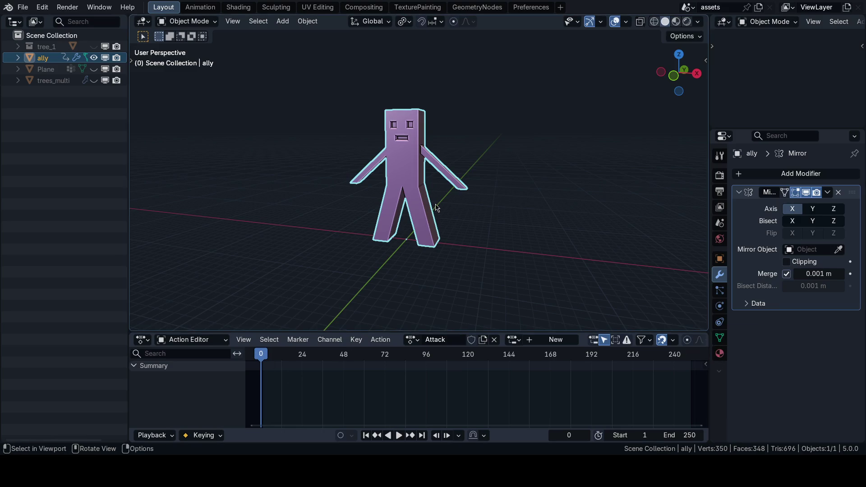
pyautogui.press('KP_1')
pyautogui.scroll(3, 420, 176)
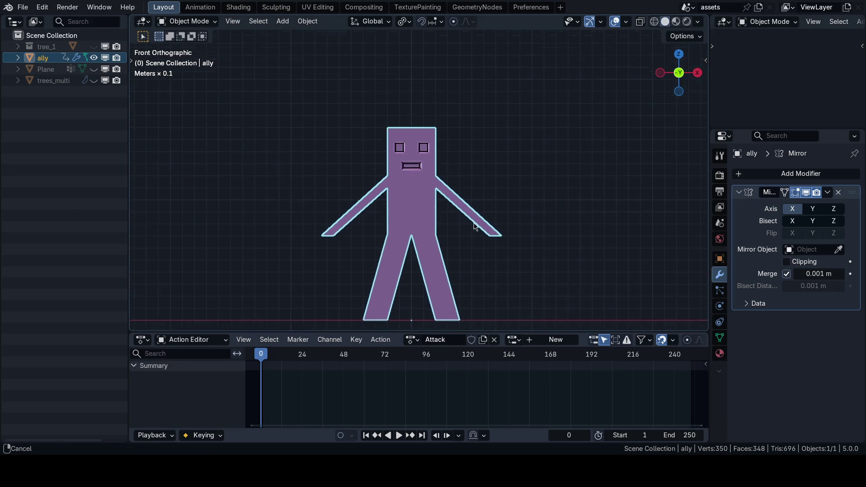
pyautogui.moveTo(419, 190); pyautogui.dragTo(451, 233, button='middle')
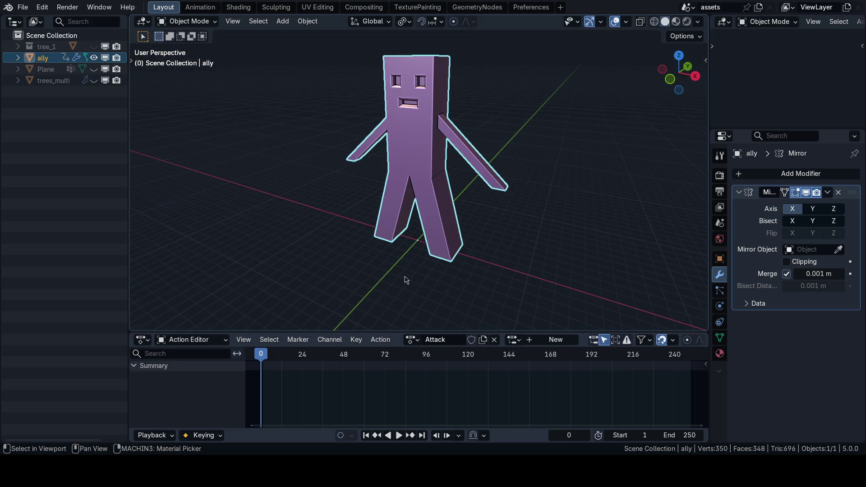
pyautogui.press('n')
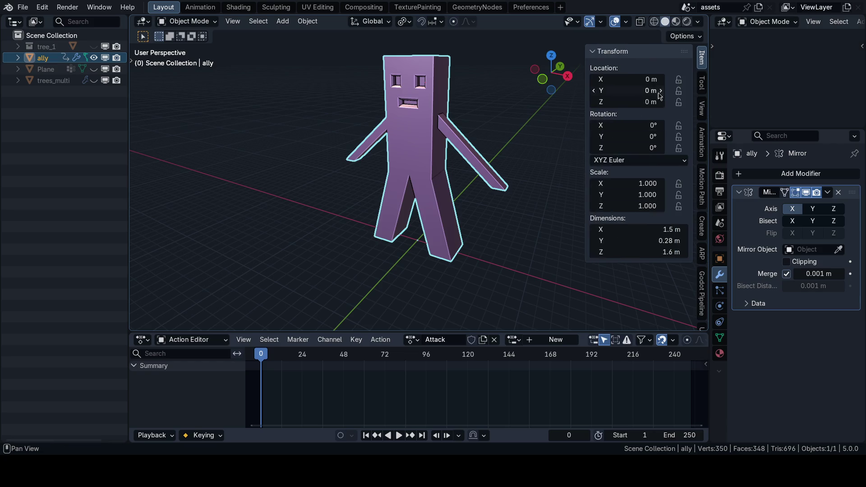
pyautogui.moveTo(420, 203)
pyautogui.mouseDown(button='middle')
pyautogui.moveTo(437, 239)
pyautogui.moveTo(502, 213)
pyautogui.mouseUp(button='middle')
pyautogui.scroll(-3, 437, 239)
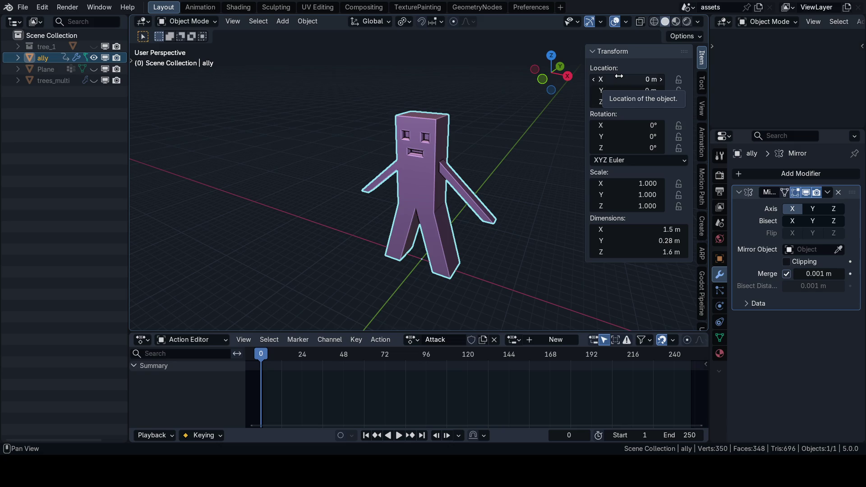
pyautogui.scroll(2, 433, 203)
pyautogui.moveTo(446, 203)
pyautogui.mouseDown(button='middle')
pyautogui.moveTo(465, 204)
pyautogui.moveTo(470, 226)
pyautogui.mouseUp(button='middle')
# Browse the character's property tabs and set up a maximized front orthographic view
pyautogui.click(719, 339)
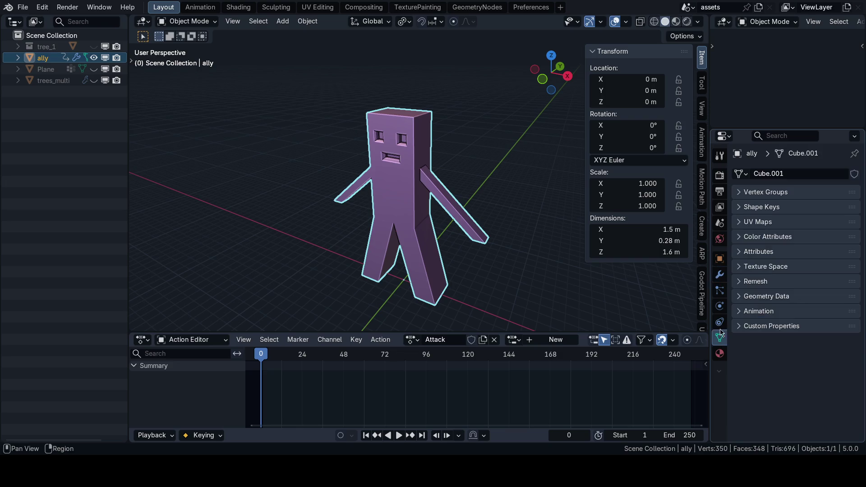
pyautogui.click(720, 322)
pyautogui.click(719, 306)
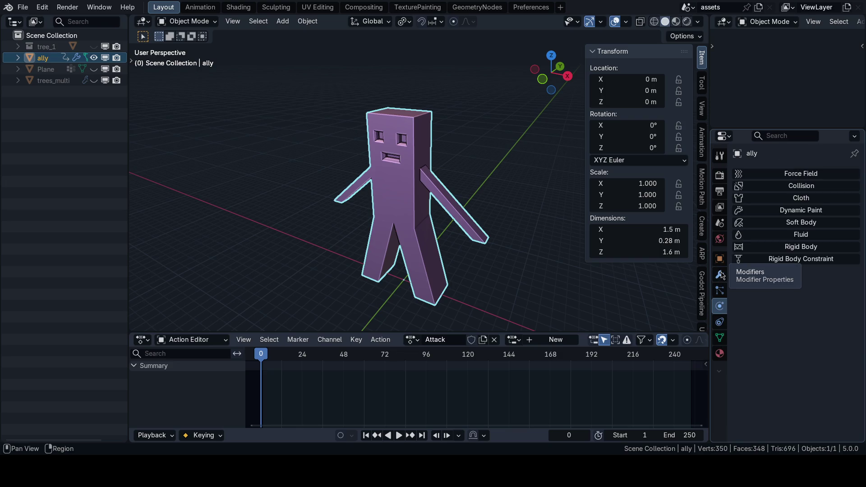
pyautogui.press('ctrl+KP_3')
pyautogui.press('n')
pyautogui.press('KP_1')
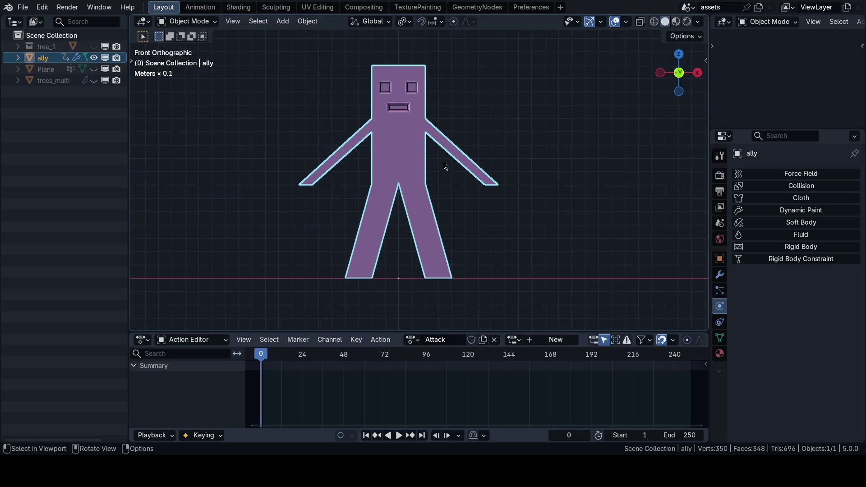
pyautogui.hotkey('ctrl', 'space')
pyautogui.scroll(-2, 458, 215)
# Add an Armature and raise it about 0.75 m along Z to the top of the head
pyautogui.hotkey('shift', 'a')
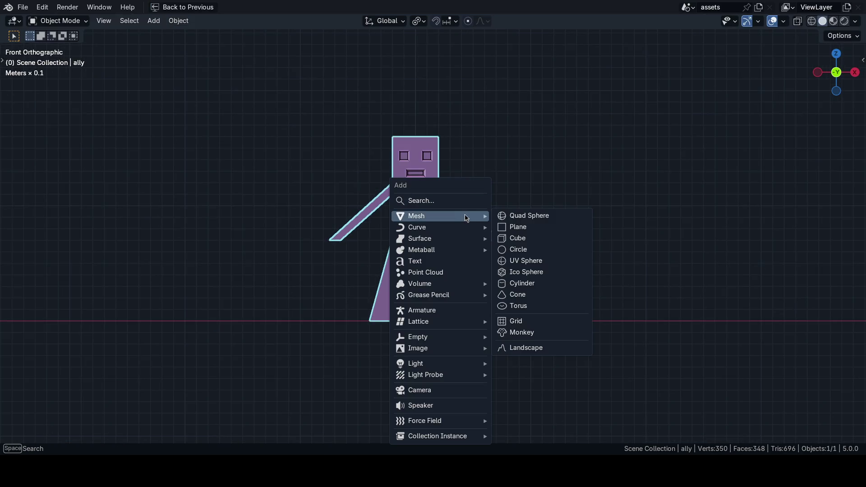
pyautogui.click(437, 311)
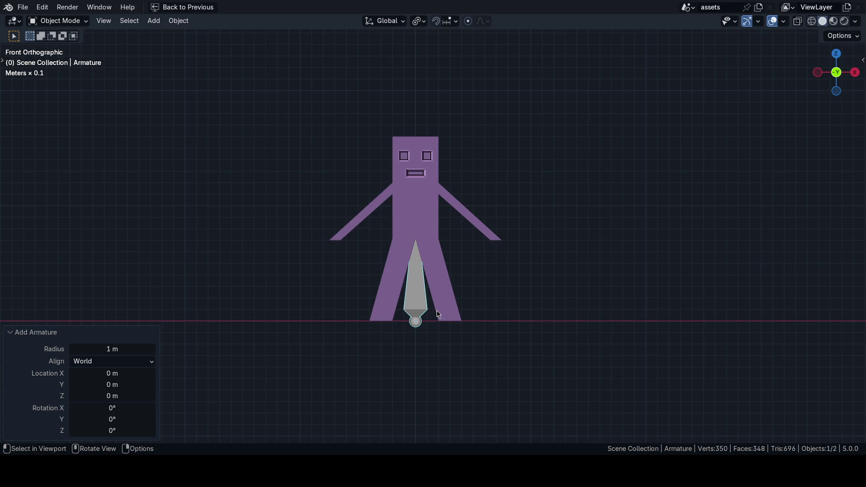
pyautogui.moveTo(465, 252); pyautogui.dragTo(455, 258, button='middle')
pyautogui.press('KP_1')
pyautogui.scroll(1, 461, 257)
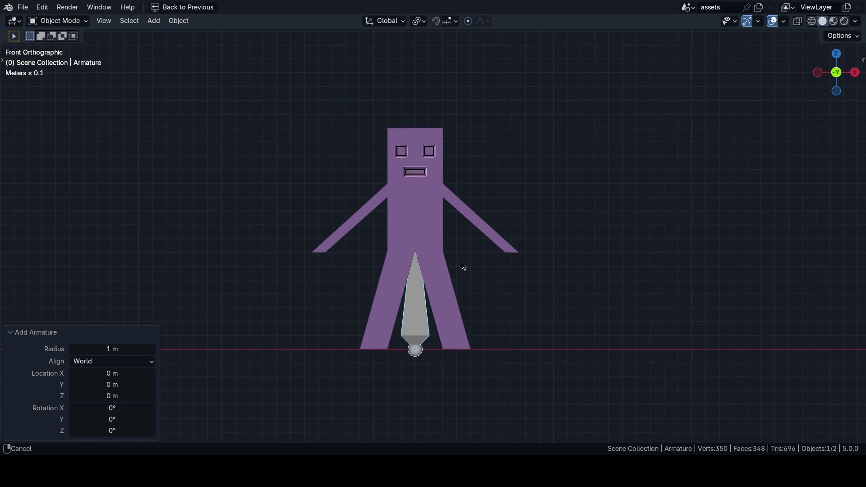
pyautogui.press('g')
pyautogui.press('z')
pyautogui.click(426, 214)
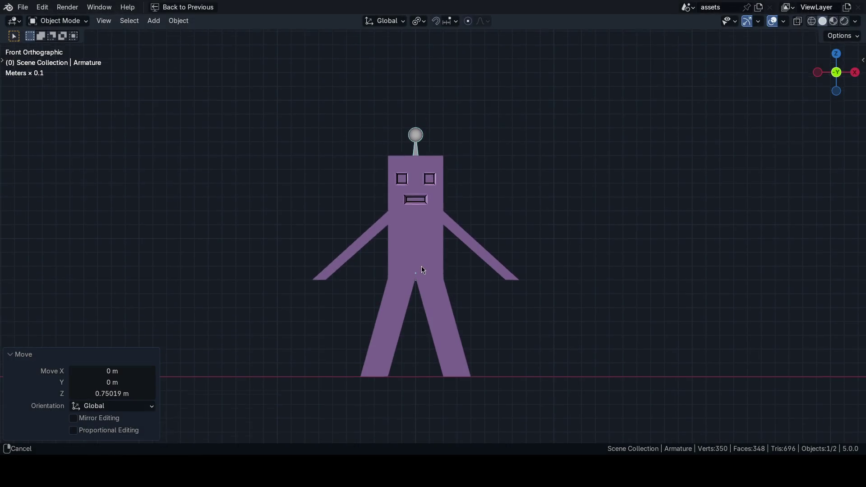
pyautogui.hotkey('ctrl', 'space')
# Enable In Front in the armature's Viewport Display so the bone draws over the mesh
pyautogui.click(720, 305)
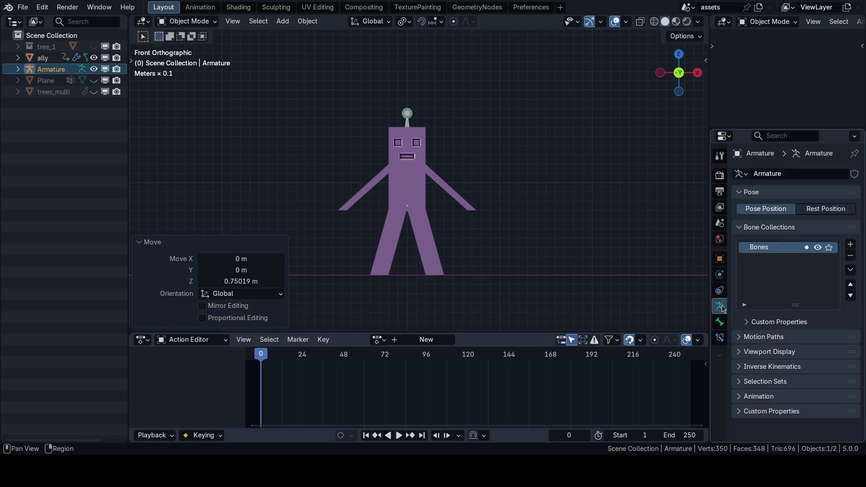
pyautogui.click(758, 352)
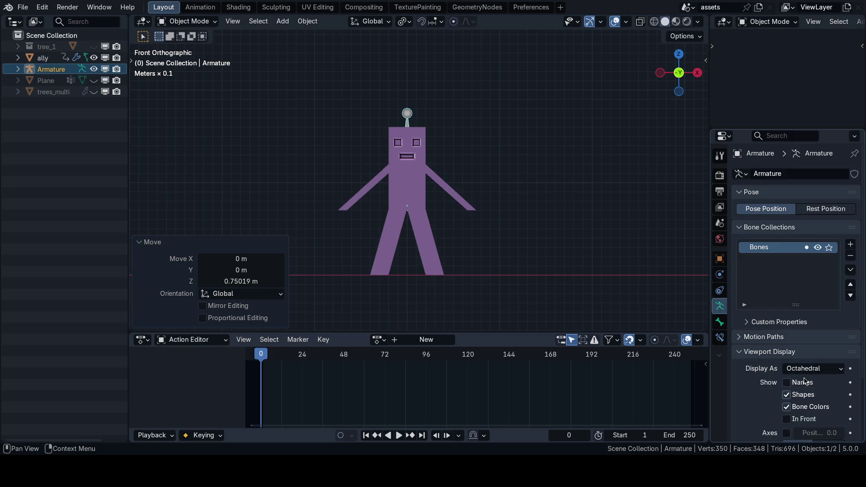
pyautogui.click(787, 420)
pyautogui.click(770, 352)
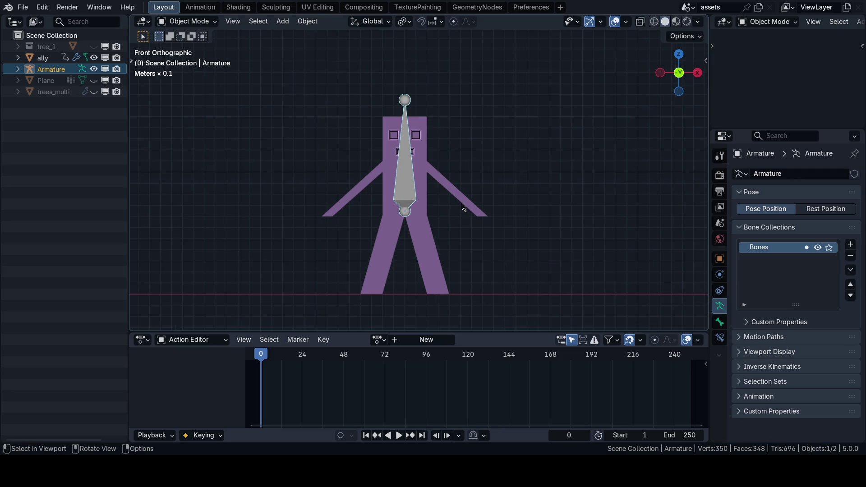
pyautogui.scroll(2, 433, 217)
pyautogui.scroll(1, 447, 210)
# Move the armature up, delete it, and select the ally body again
pyautogui.press('g')
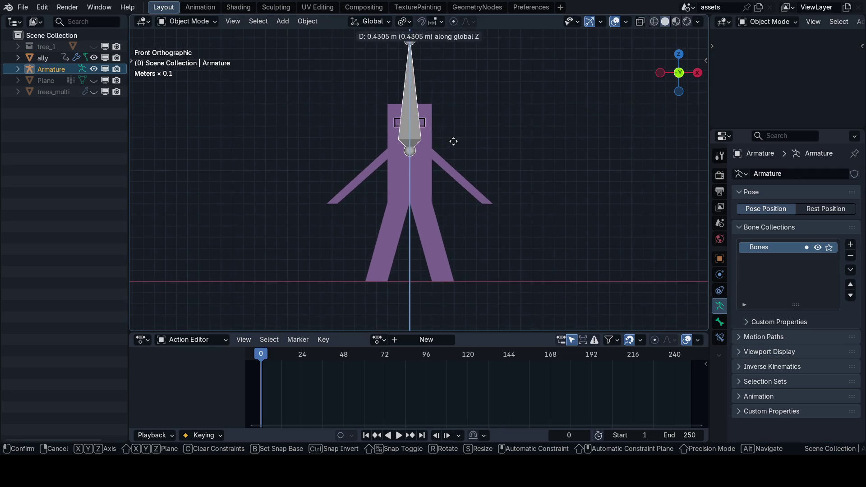
pyautogui.click(450, 145)
pyautogui.press('x')
pyautogui.press('Return')
pyautogui.moveTo(474, 203)
pyautogui.mouseDown(button='middle')
pyautogui.moveTo(497, 198)
pyautogui.moveTo(448, 217)
pyautogui.moveTo(459, 235)
pyautogui.moveTo(448, 218)
pyautogui.mouseUp(button='middle')
pyautogui.click(447, 211)
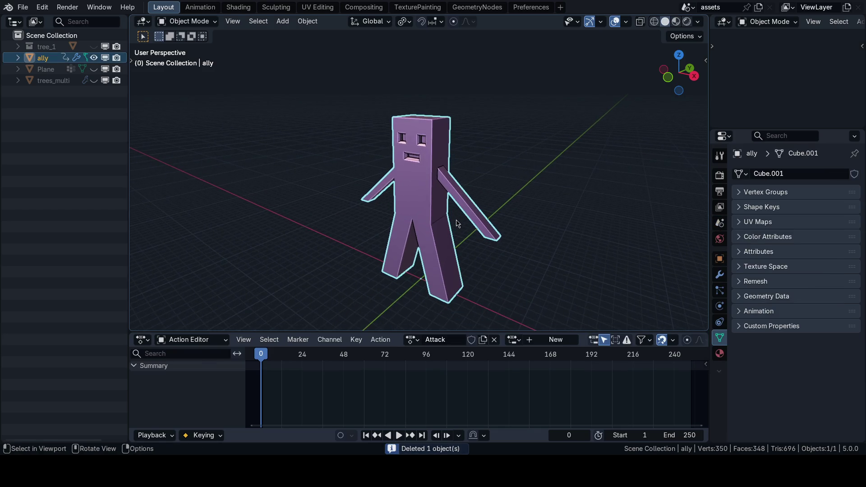
# In Edit Mode, box-select the head faces and separate them into a new object
pyautogui.press('KP_1')
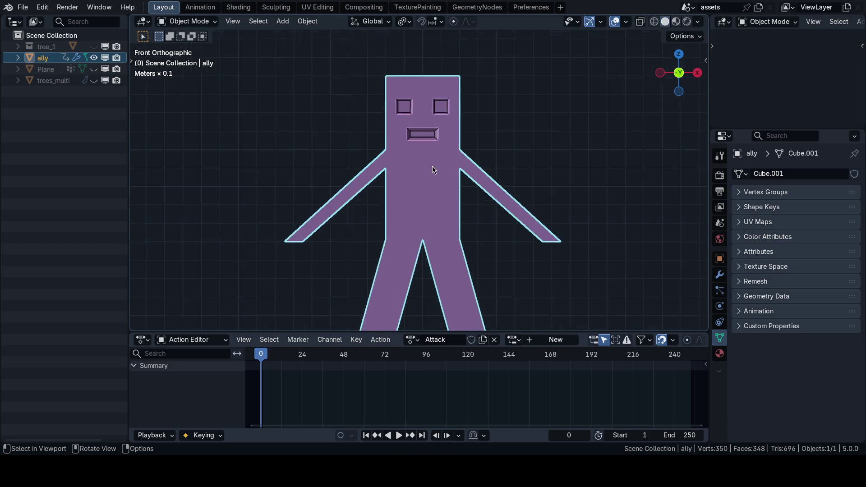
pyautogui.scroll(2, 410, 210)
pyautogui.press('Tab')
pyautogui.moveTo(410, 210); pyautogui.dragTo(472, 209, button='middle')
pyautogui.press('KP_1')
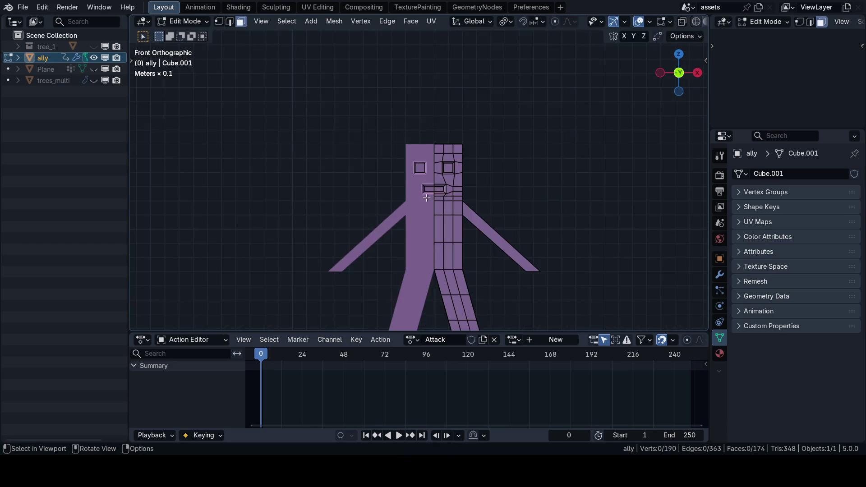
pyautogui.scroll(2, 447, 213)
pyautogui.scroll(-1, 441, 217)
pyautogui.moveTo(309, 98); pyautogui.dragTo(440, 196)
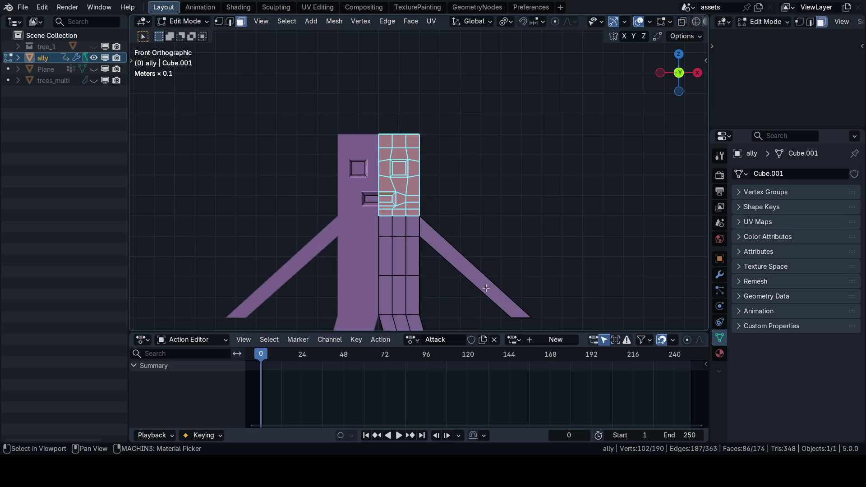
pyautogui.press('p')
pyautogui.press('Tab')
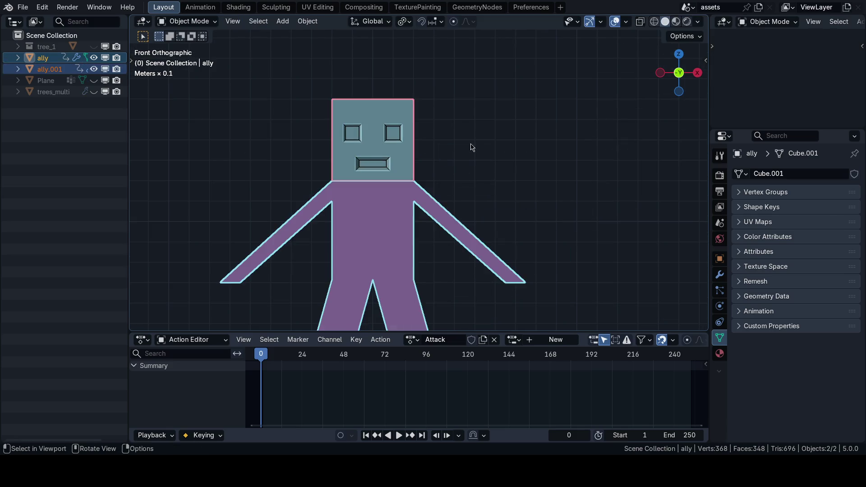
# Select the separated object and rename it to head
pyautogui.click(406, 149)
pyautogui.press('n')
pyautogui.moveTo(455, 209)
pyautogui.mouseDown(button='middle')
pyautogui.moveTo(399, 231)
pyautogui.moveTo(390, 251)
pyautogui.mouseUp(button='middle')
pyautogui.press('F2')
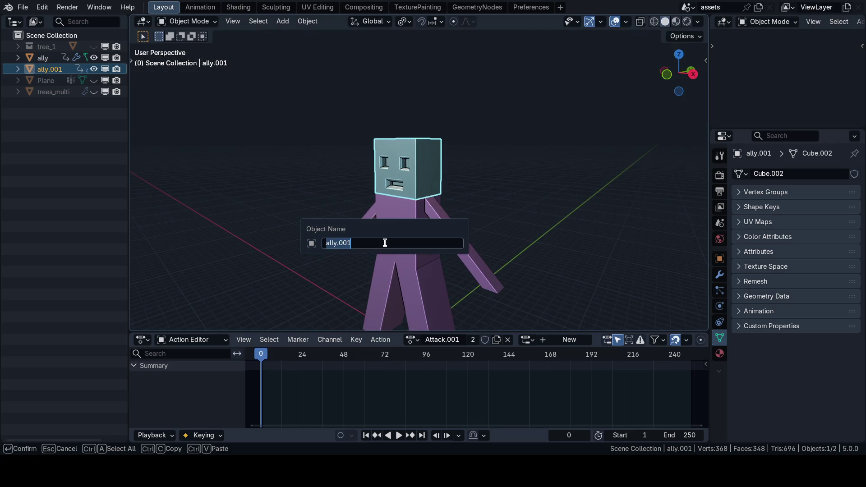
pyautogui.write('head')
pyautogui.press('Return')
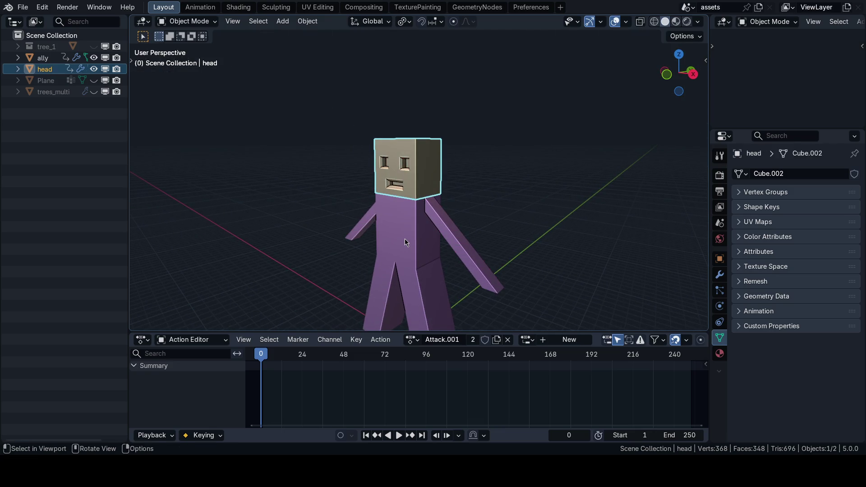
# Parent the head to the ally body and save the file
pyautogui.keyDown('shift'); pyautogui.click(405, 240); pyautogui.keyUp('shift')
pyautogui.hotkey('ctrl', 'p')
pyautogui.press('Return')
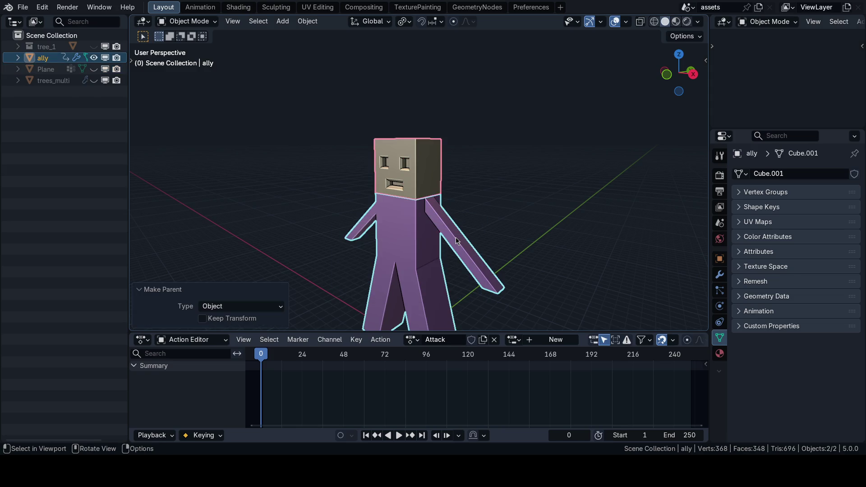
pyautogui.moveTo(456, 237); pyautogui.dragTo(455, 207, button='middle')
pyautogui.hotkey('ctrl', 's')
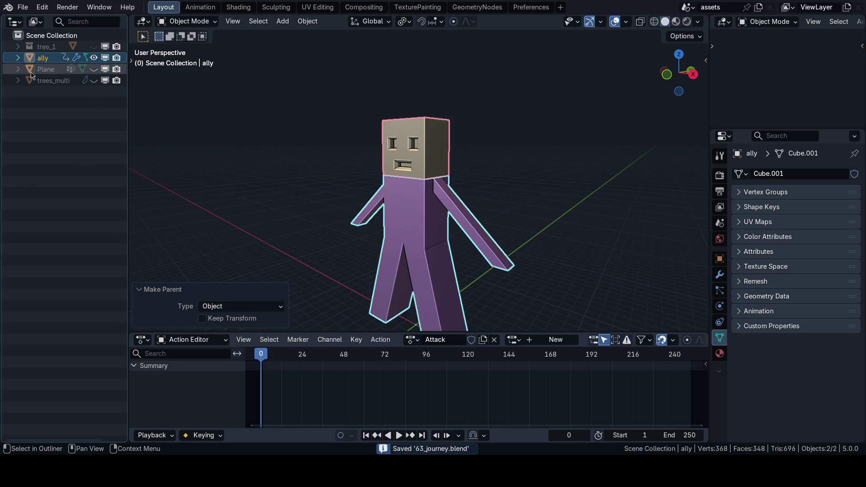
# Select the head object, check its available actions and save the file
pyautogui.click(19, 58)
pyautogui.click(18, 58)
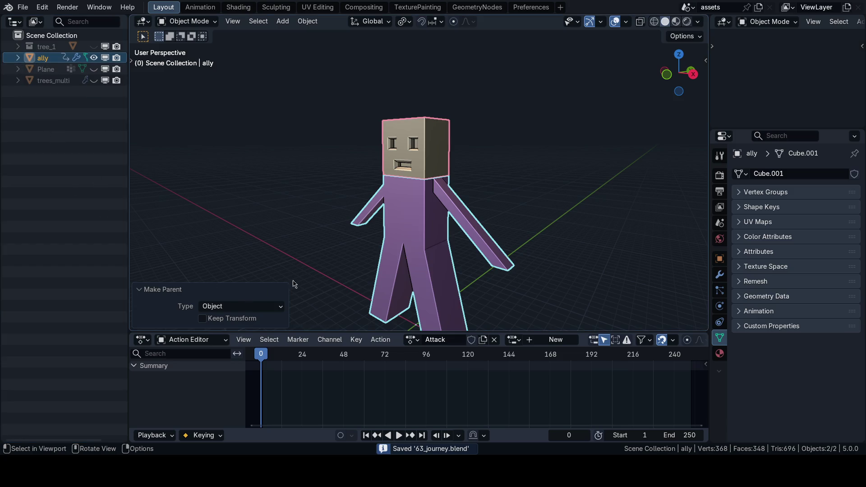
pyautogui.click(405, 156)
pyautogui.click(413, 340)
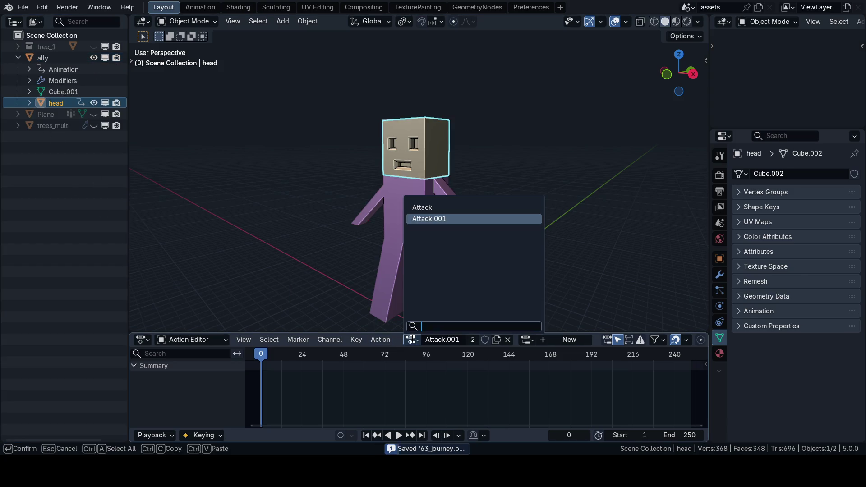
pyautogui.press('F4')
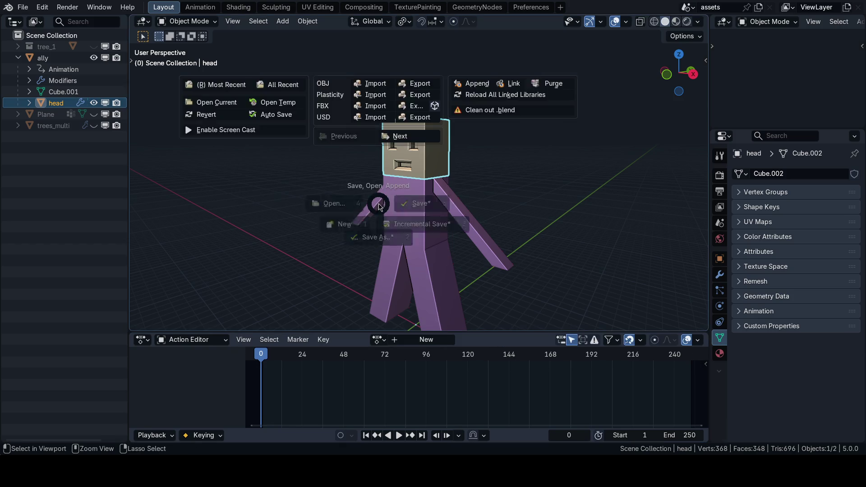
pyautogui.click(217, 109)
# Purge the unused data-blocks via File > Clean Up
pyautogui.click(42, 7)
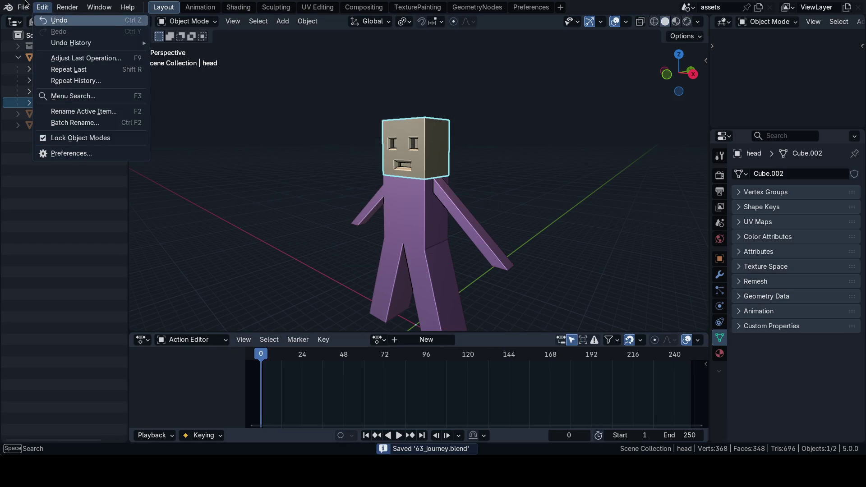
pyautogui.click(42, 8)
pyautogui.click(70, 217)
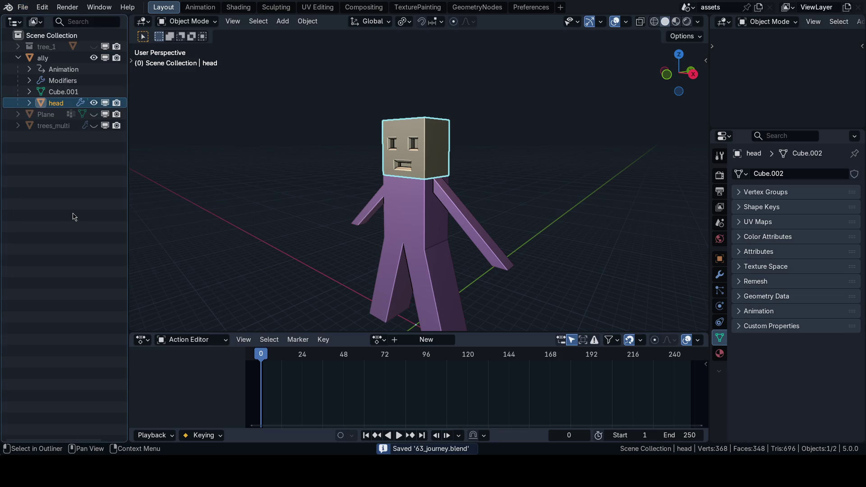
pyautogui.click(23, 7)
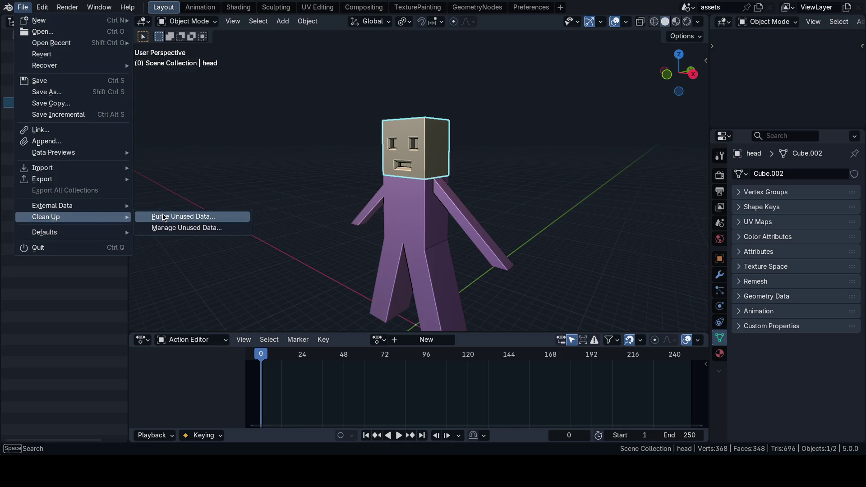
pyautogui.click(163, 218)
pyautogui.click(163, 286)
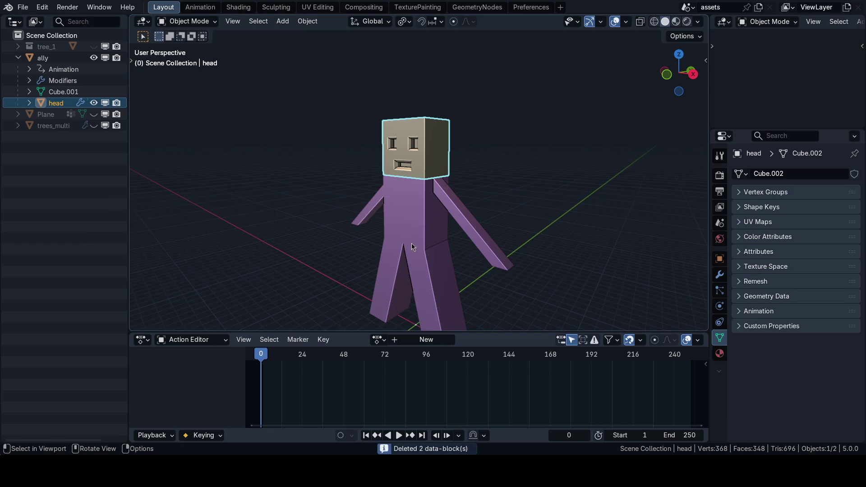
# Assign the Attack action to the head and key its location at frame 0
pyautogui.press('n')
pyautogui.click(378, 339)
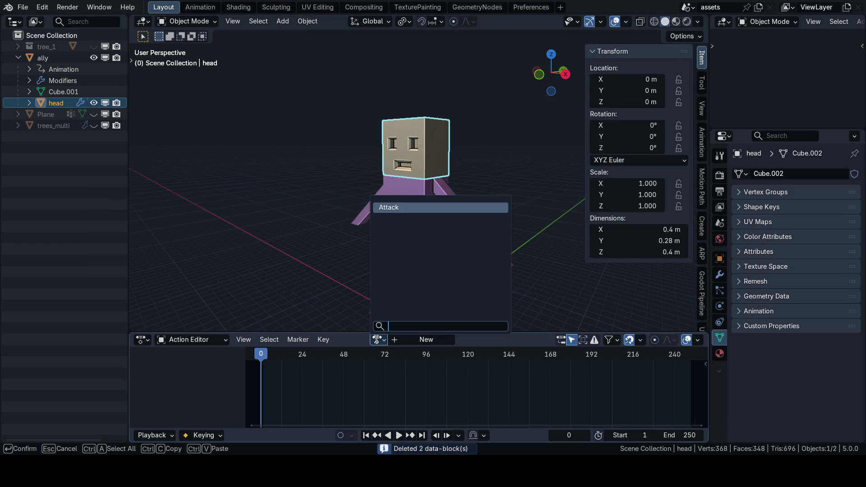
pyautogui.click(402, 208)
pyautogui.press('i')
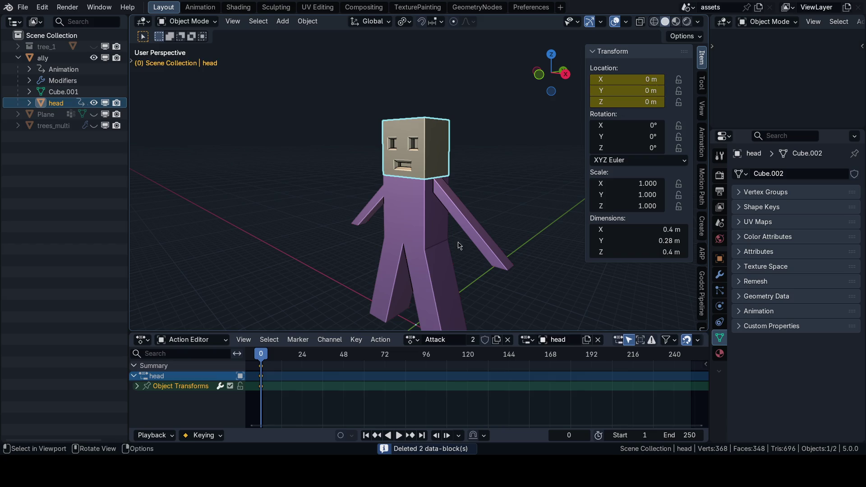
# Set the Attack action range to start 0 and end 24, then save
pyautogui.moveTo(406, 203); pyautogui.dragTo(440, 217, button='middle')
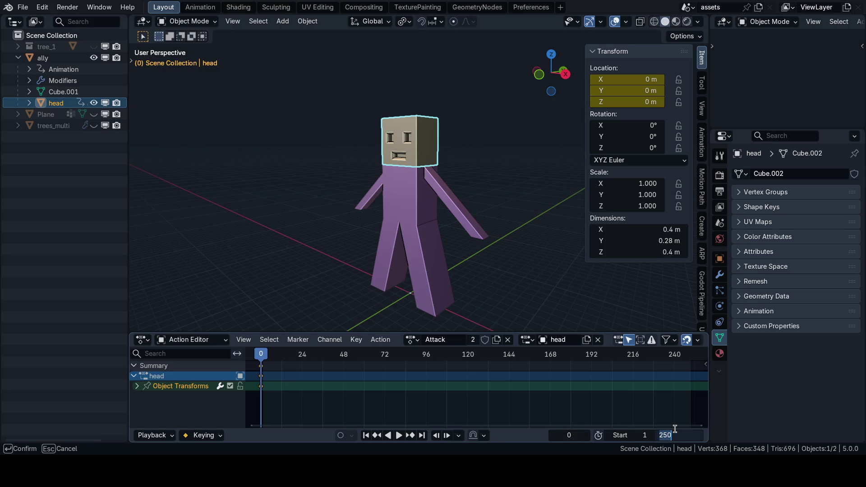
pyautogui.write('24')
pyautogui.press('Return')
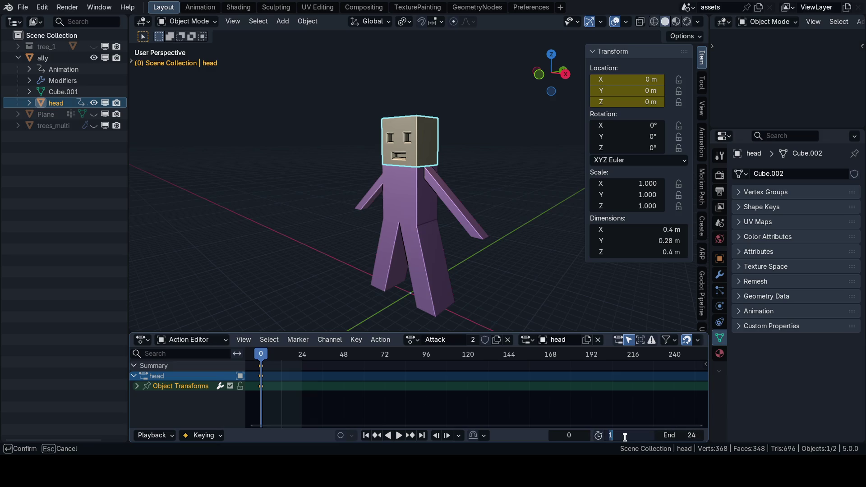
pyautogui.write('0')
pyautogui.press('Return')
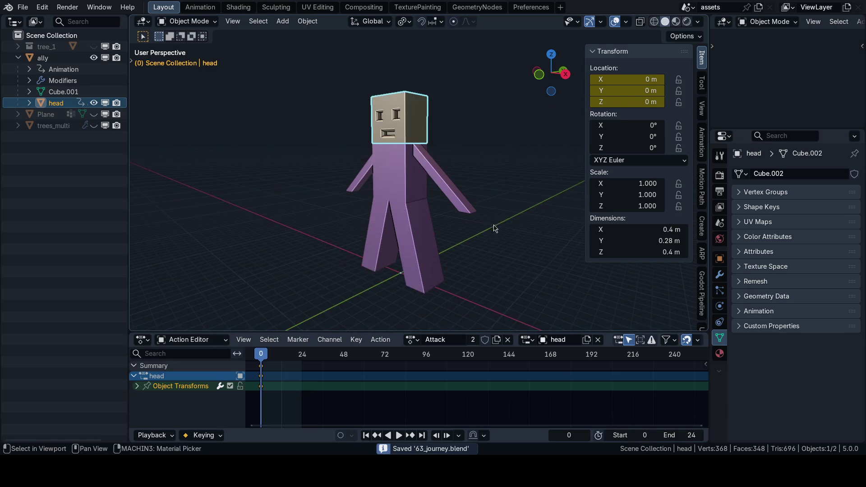
pyautogui.hotkey('ctrl', 's')
# Key the head's location, rotation and scale at frame 24, then key frame 0
pyautogui.keyDown('ctrl'); pyautogui.moveTo(317, 361); pyautogui.dragTo(361, 379, button='middle'); pyautogui.keyUp('ctrl')
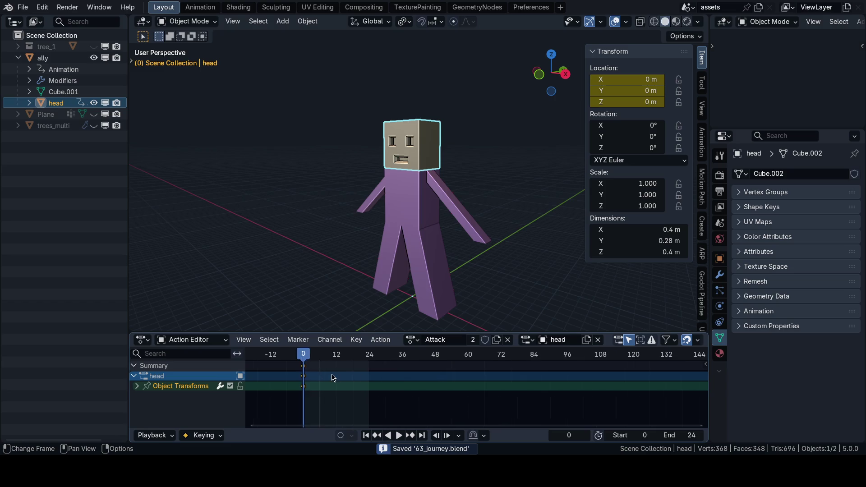
pyautogui.moveTo(361, 379); pyautogui.dragTo(406, 369)
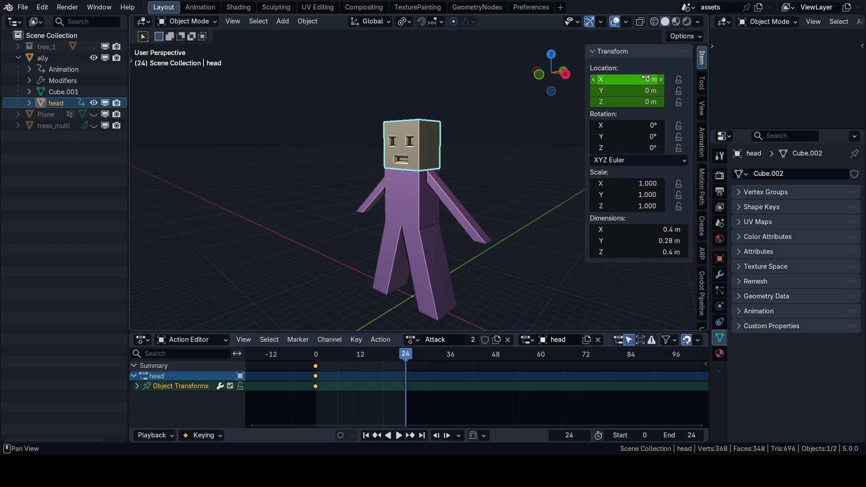
pyautogui.press('i')
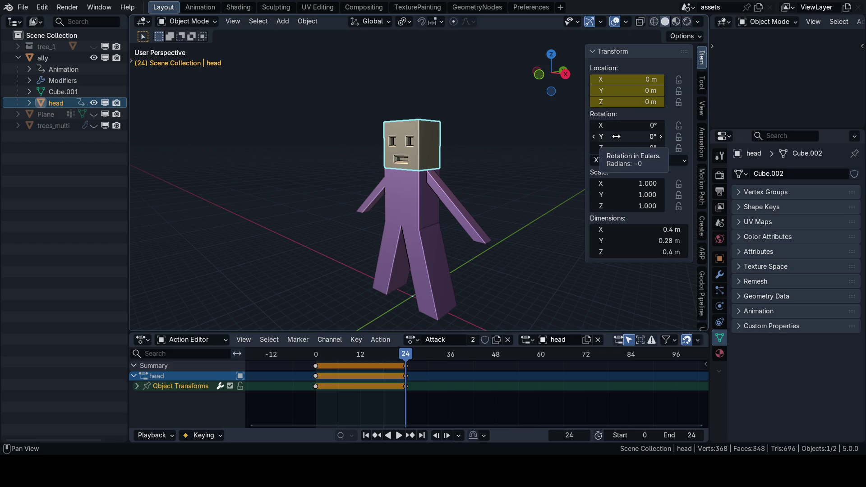
pyautogui.press('i')
pyautogui.press('i')
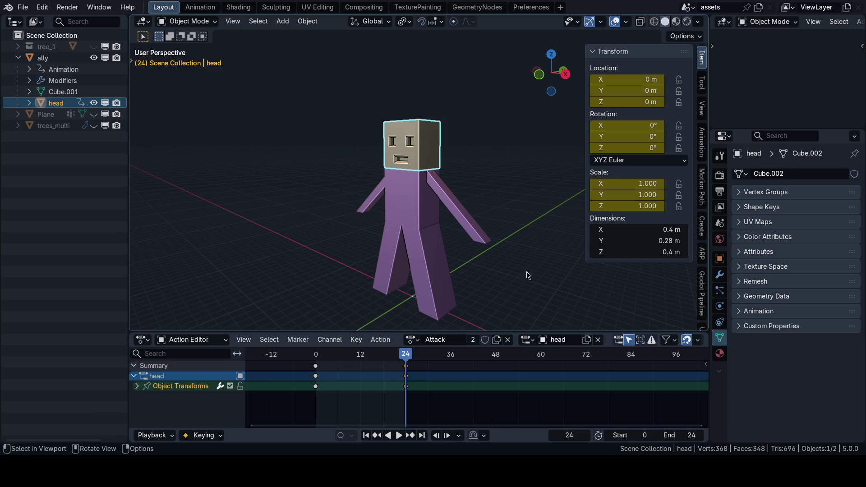
pyautogui.hotkey('shift', 'Left')
pyautogui.press('i')
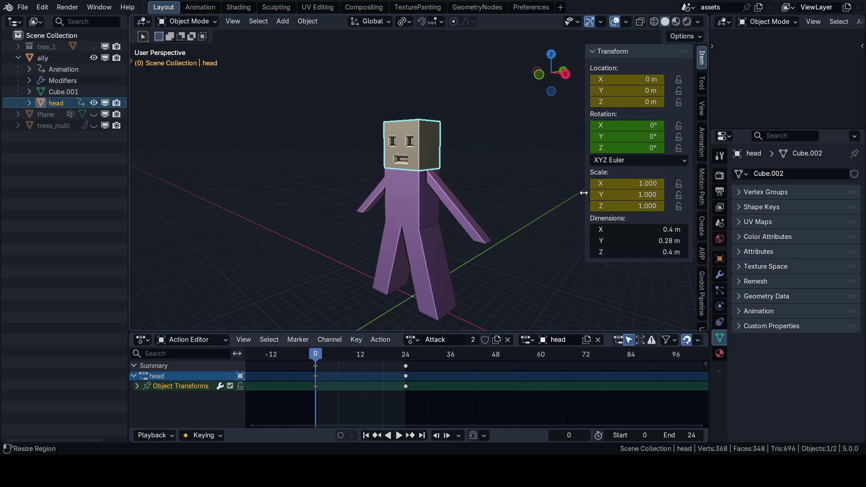
pyautogui.press('i')
# At frame 23, enter tau into all three head rotation fields as a trial
pyautogui.moveTo(316, 355); pyautogui.dragTo(361, 355)
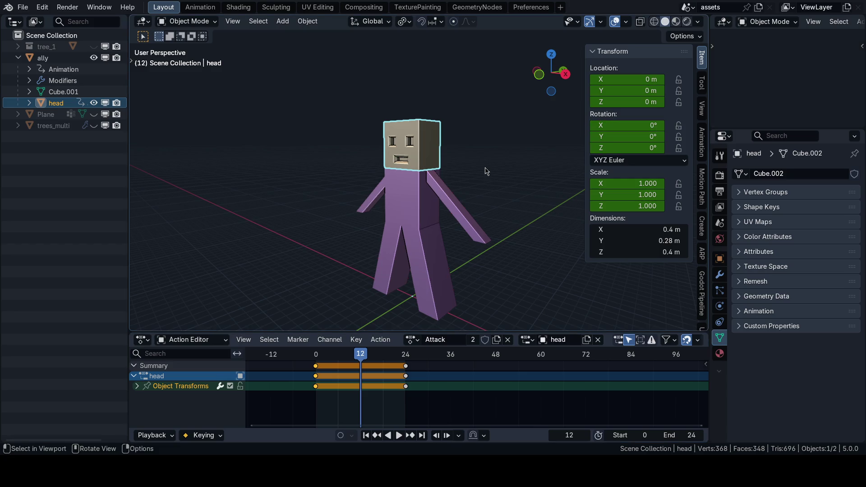
pyautogui.moveTo(474, 203); pyautogui.dragTo(487, 172, button='middle')
pyautogui.moveTo(487, 244); pyautogui.dragTo(495, 230, button='middle')
pyautogui.moveTo(361, 354); pyautogui.dragTo(402, 355)
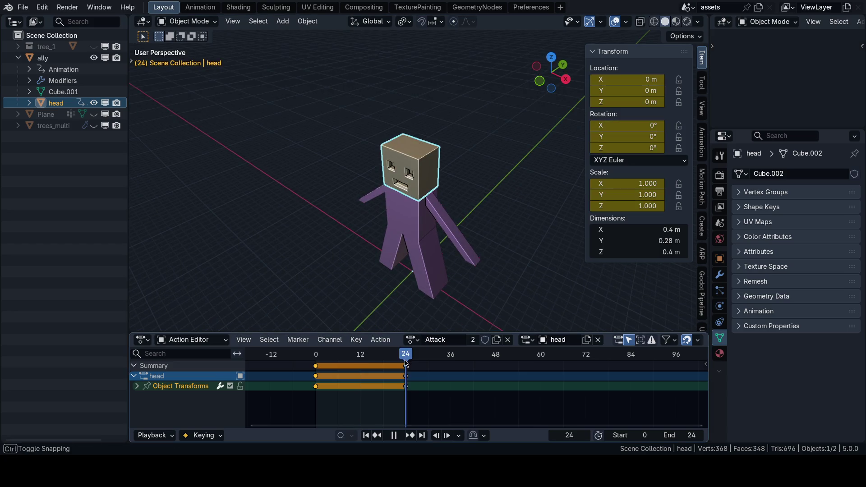
pyautogui.moveTo(626, 125); pyautogui.dragTo(632, 148)
pyautogui.write('tau')
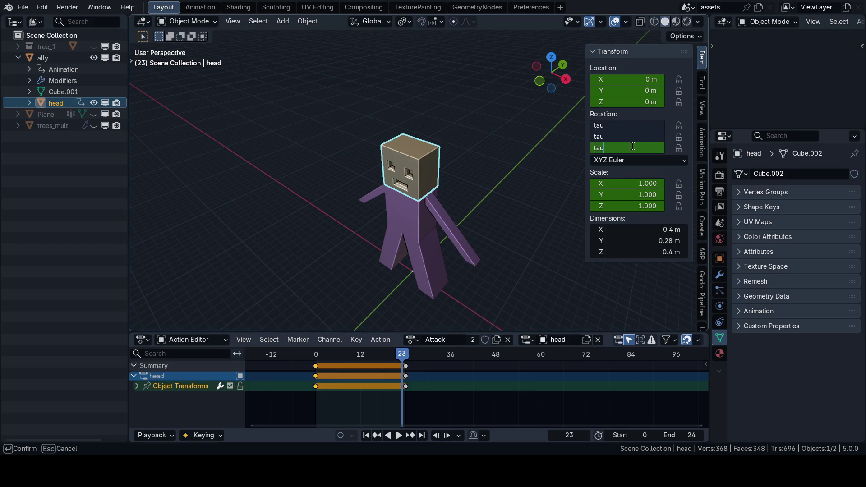
pyautogui.press('Return')
# Clear the head's rotation back to zero with Alt+R
pyautogui.press('KP_1')
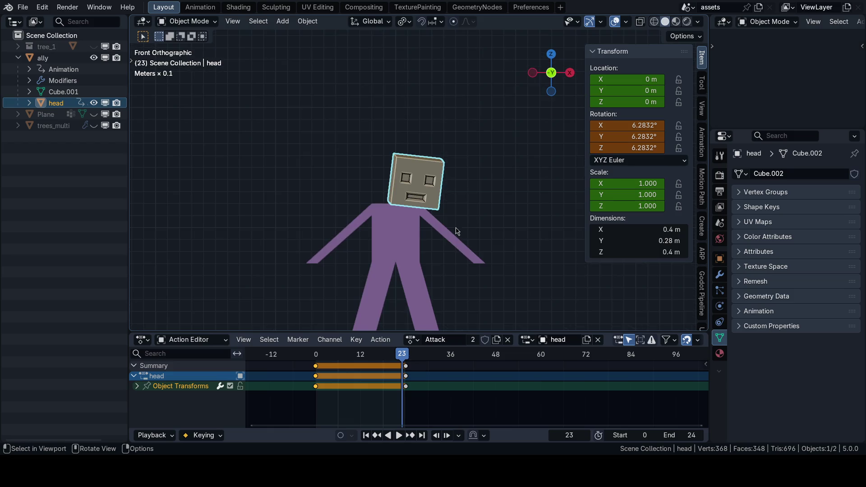
pyautogui.scroll(-3, 455, 231)
pyautogui.hotkey('alt', 'r')
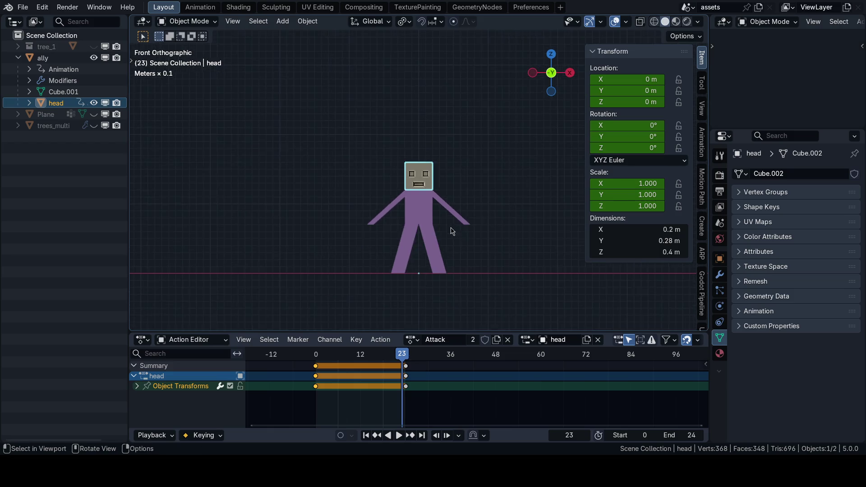
pyautogui.moveTo(452, 231); pyautogui.dragTo(433, 251, button='middle')
pyautogui.scroll(4, 447, 227)
# Snap the head's origin to a selected vertex at its base in Edit Mode
pyautogui.hotkey('shift', 's')
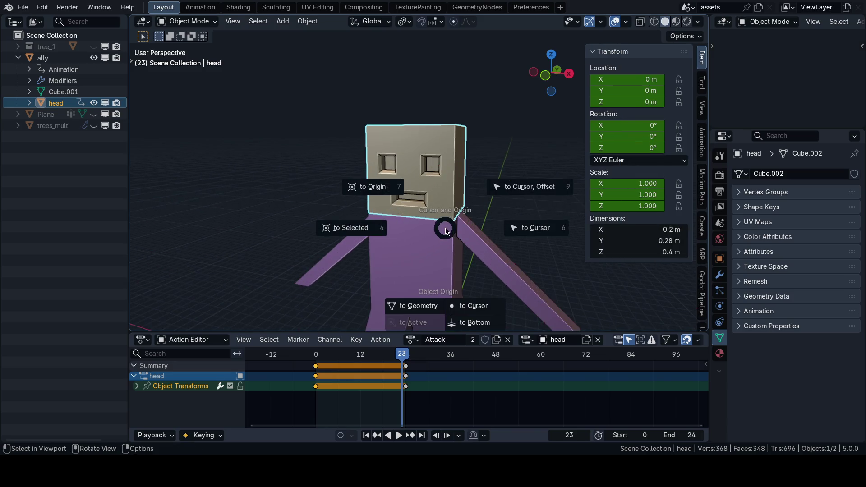
pyautogui.click(477, 306)
pyautogui.press('Tab')
pyautogui.scroll(3, 434, 234)
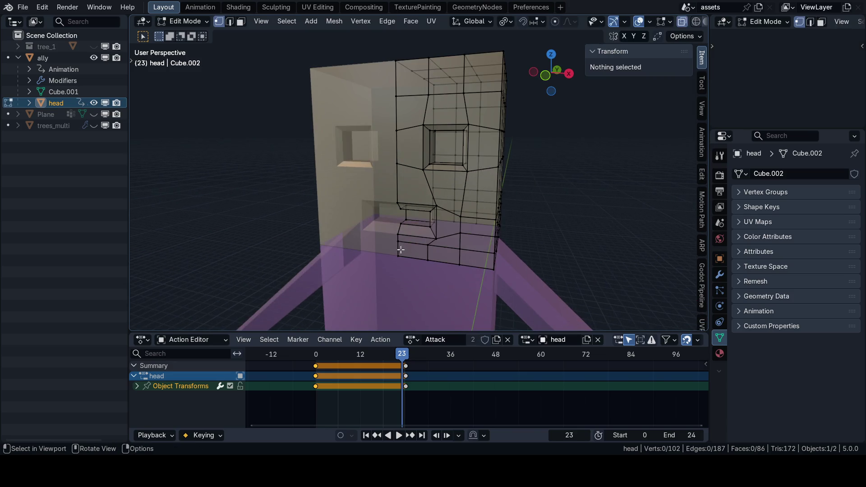
pyautogui.click(430, 235)
pyautogui.hotkey('shift', 's')
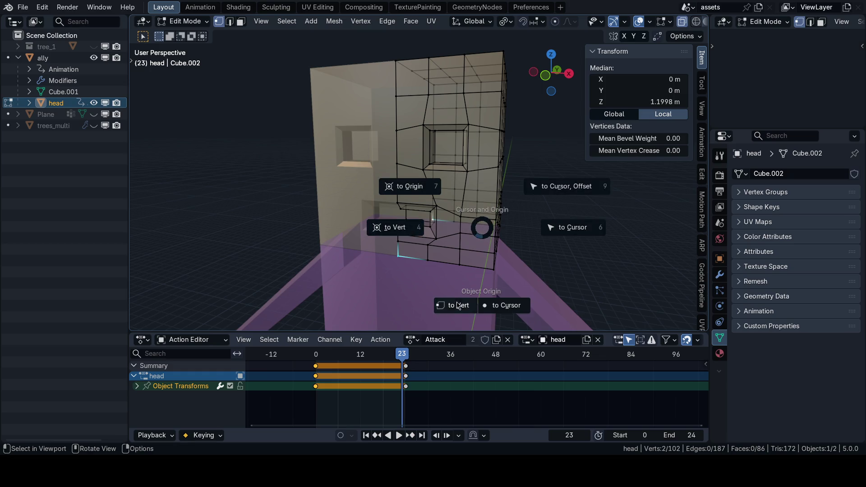
pyautogui.click(483, 227)
pyautogui.press('Tab')
pyautogui.scroll(-3, 483, 227)
# Apply the head's scale, go to frame 0 and apply its rotation into the mesh
pyautogui.hotkey('ctrl', 'a')
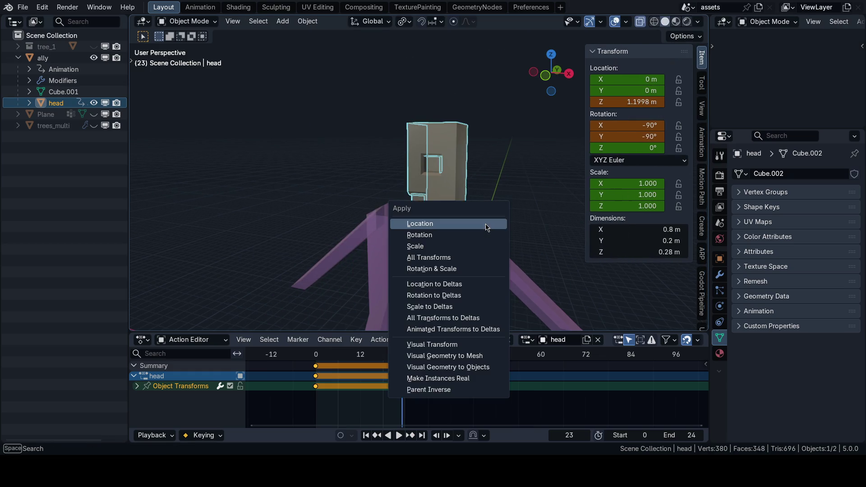
pyautogui.press('Escape')
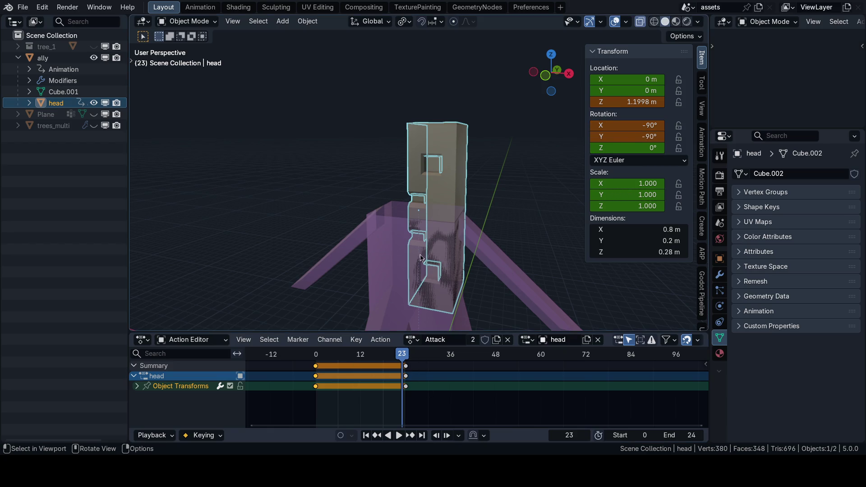
pyautogui.hotkey('ctrl', 'a')
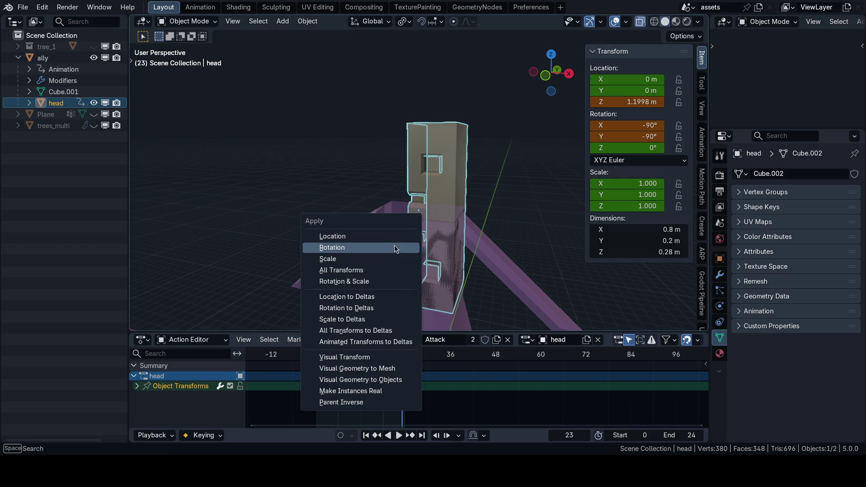
pyautogui.click(405, 252)
pyautogui.click(315, 354)
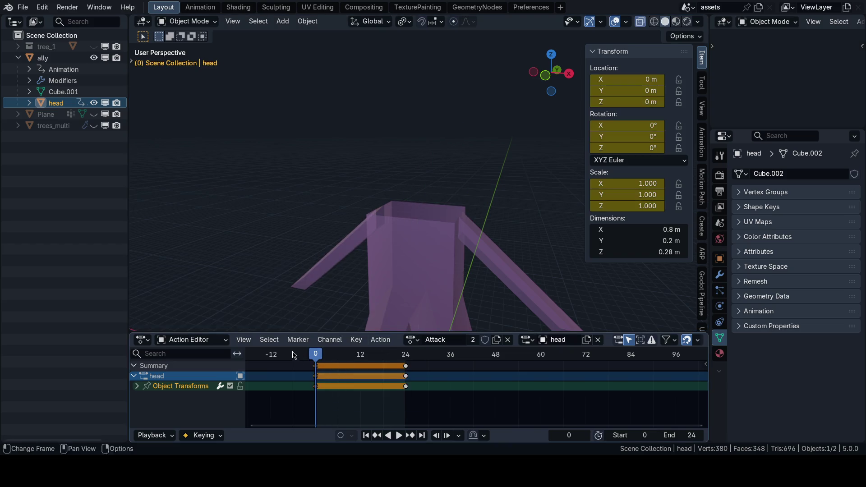
pyautogui.hotkey('ctrl', 'a')
pyautogui.click(318, 262)
# Check the displaced head in front view at frames 0 and 23
pyautogui.press('KP_1')
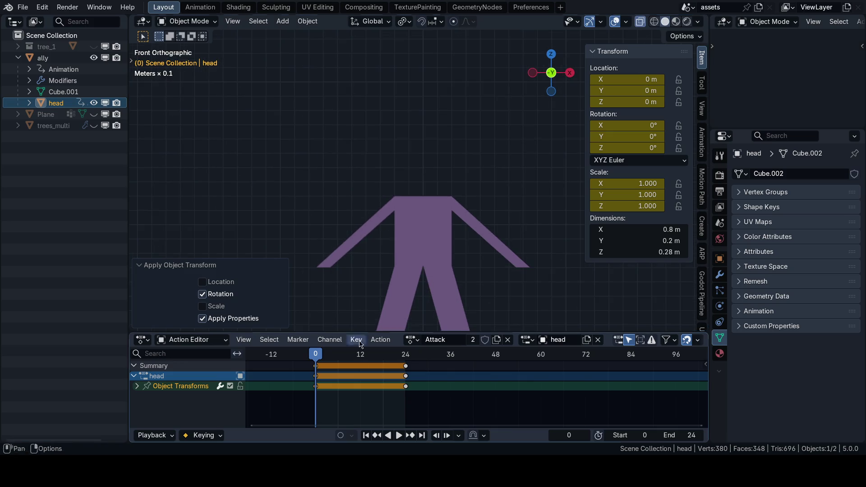
pyautogui.moveTo(406, 355); pyautogui.dragTo(418, 357)
pyautogui.scroll(-2, 435, 216)
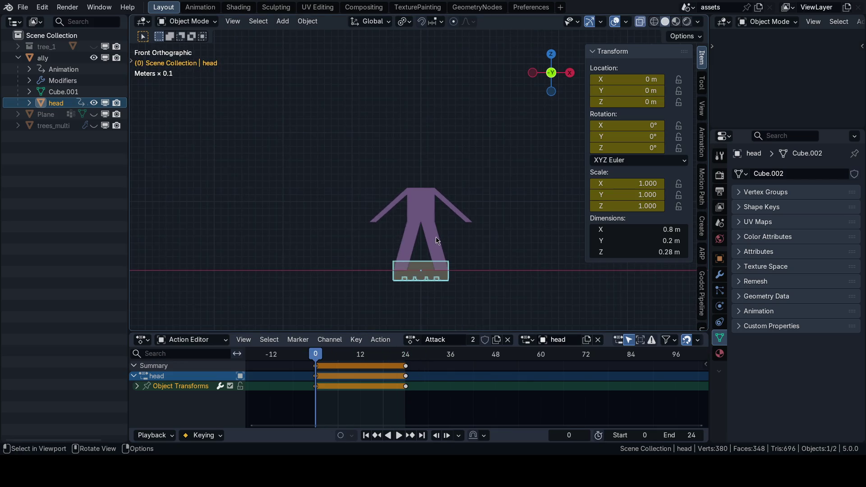
pyautogui.click(438, 240)
pyautogui.scroll(1, 452, 249)
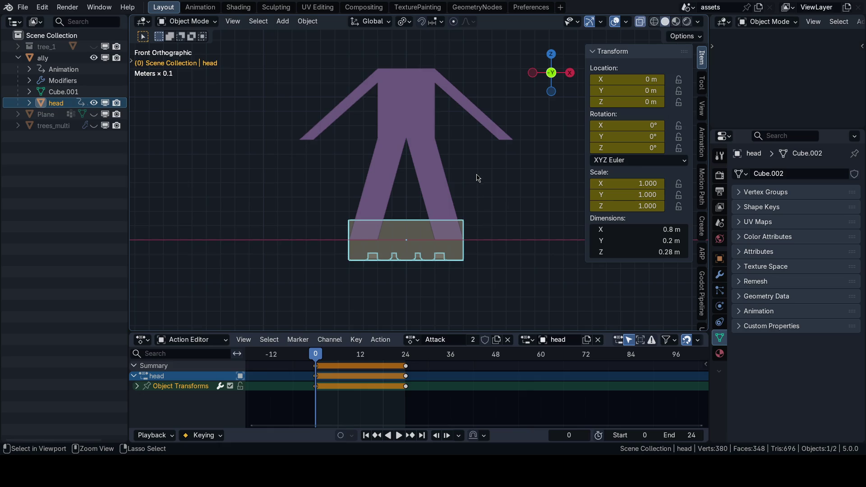
pyautogui.press('Up')
pyautogui.scroll(-2, 477, 178)
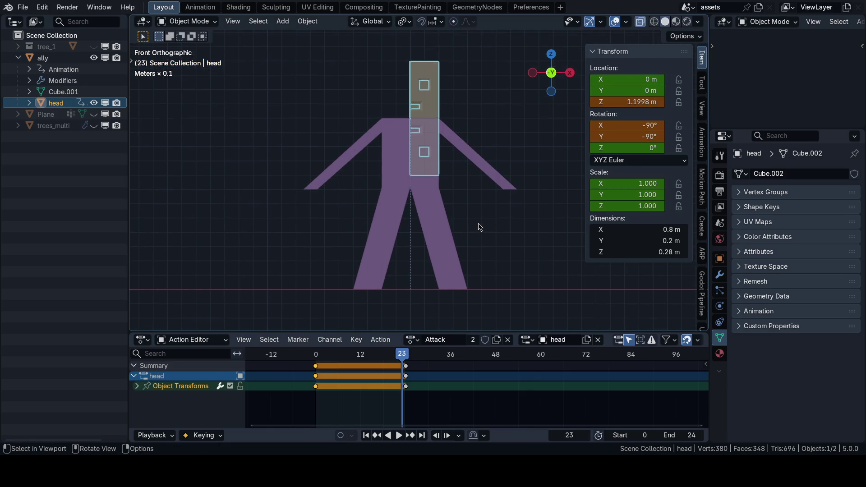
# Delete the head's keyframes, try a vertical move, then undo the deletion
pyautogui.keyDown('shift'); pyautogui.moveTo(478, 225); pyautogui.dragTo(479, 266, button='middle'); pyautogui.keyUp('shift')
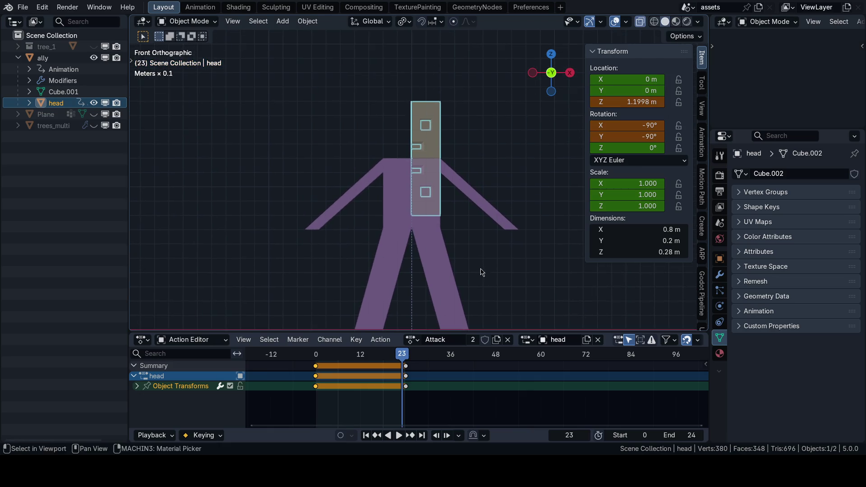
pyautogui.click(139, 387)
pyautogui.scroll(-3, 145, 393)
pyautogui.scroll(3, 206, 395)
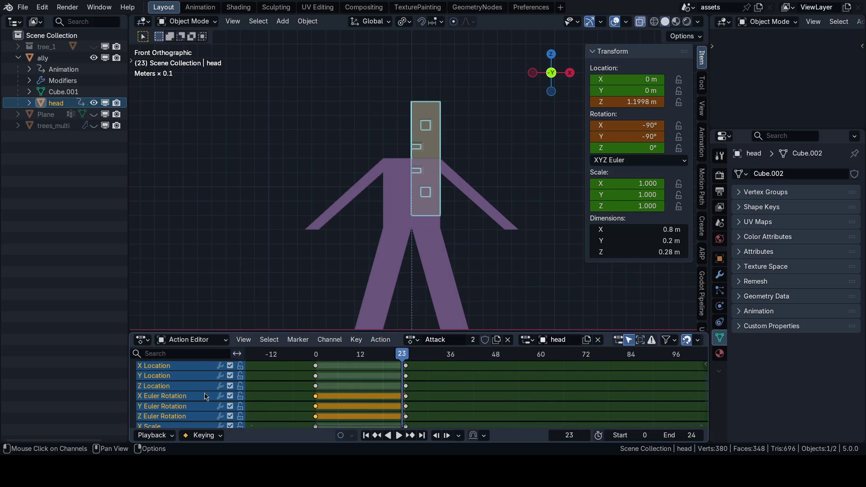
pyautogui.press('Delete')
pyautogui.press('Delete')
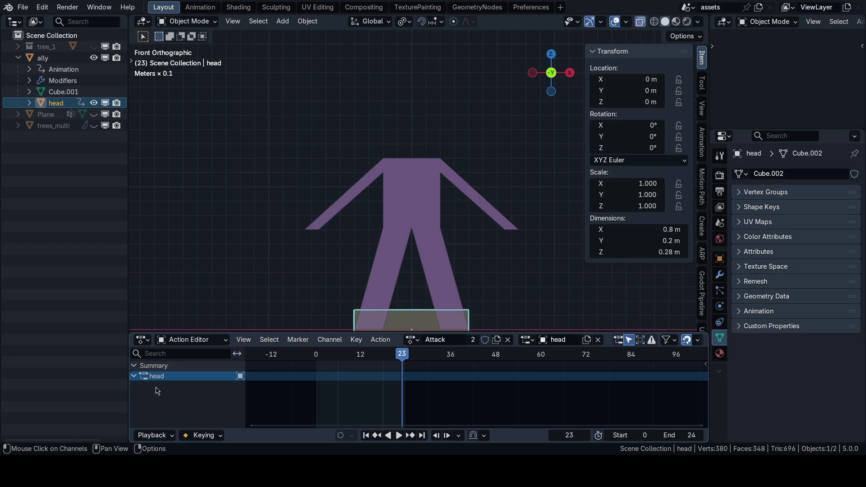
pyautogui.scroll(-1, 455, 296)
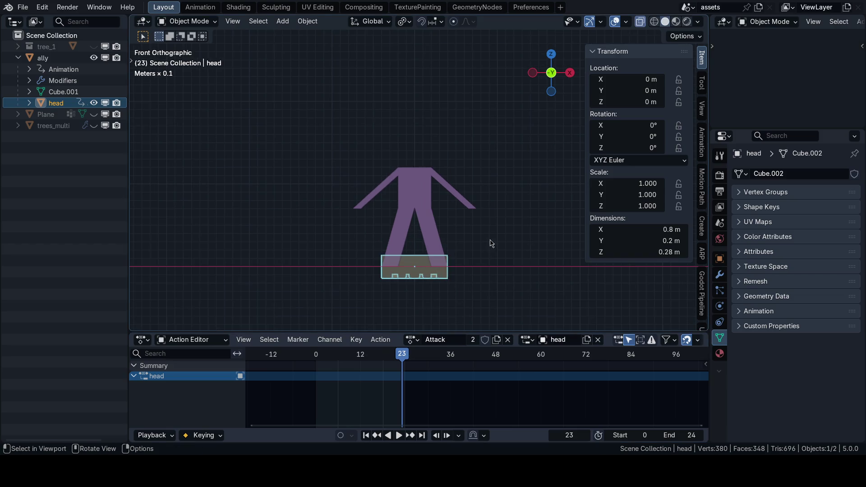
pyautogui.scroll(1, 492, 243)
pyautogui.press('g')
pyautogui.press('z')
pyautogui.press('Escape')
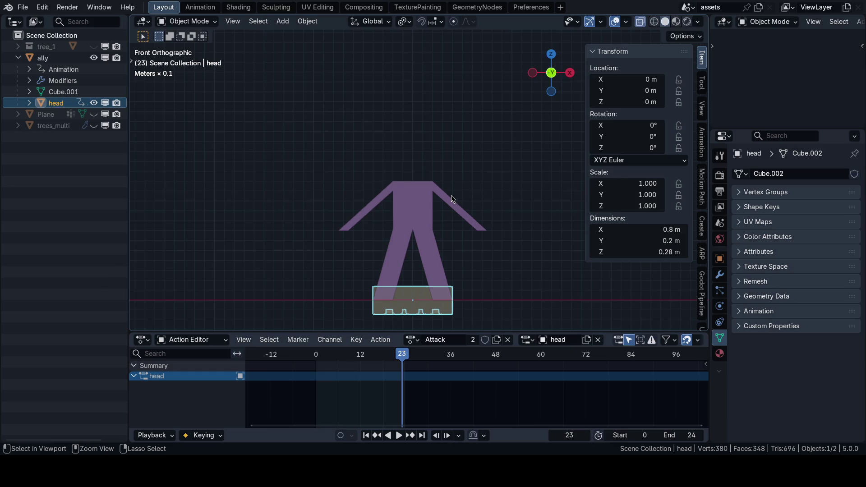
pyautogui.hotkey('ctrl', 'z')
pyautogui.hotkey('ctrl', 'z')
pyautogui.hotkey('ctrl', 'z')
pyautogui.hotkey('ctrl', 'z')
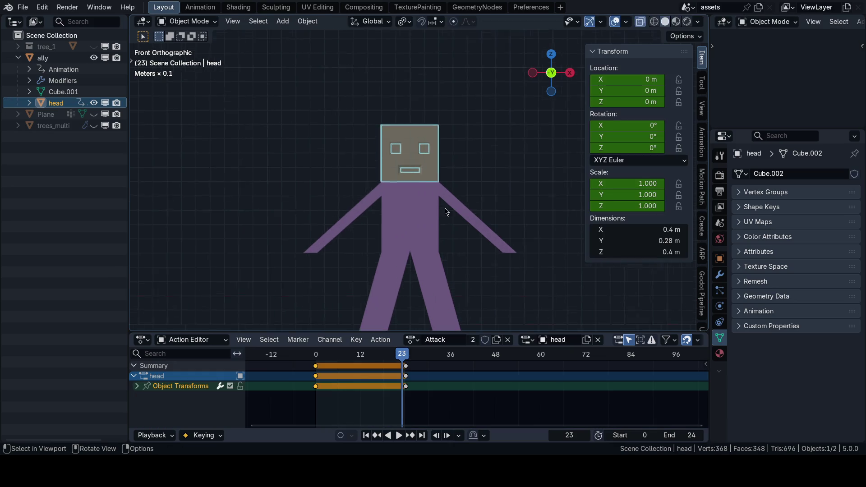
pyautogui.scroll(2, 444, 211)
# Delete the head's transform channels and enter Edit Mode with vertex selection
pyautogui.click(136, 387)
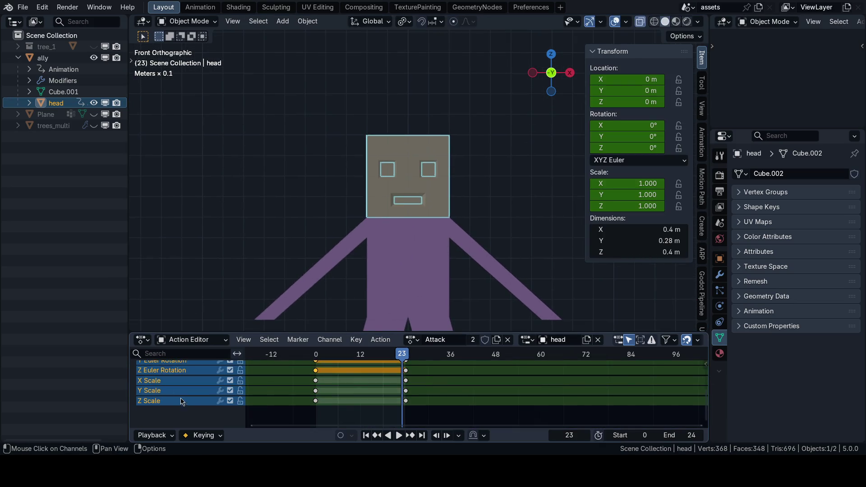
pyautogui.press('x')
pyautogui.moveTo(415, 224)
pyautogui.mouseDown(button='middle')
pyautogui.moveTo(430, 206)
pyautogui.moveTo(475, 240)
pyautogui.mouseUp(button='middle')
pyautogui.scroll(2, 443, 228)
pyautogui.press('Tab')
pyautogui.hotkey('shift', 's')
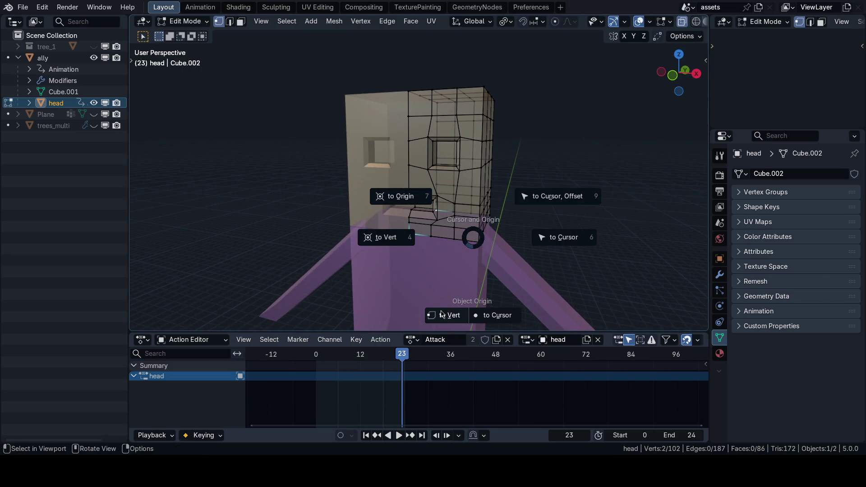
pyautogui.click(444, 317)
pyautogui.moveTo(445, 272); pyautogui.dragTo(473, 244, button='middle')
# Return the head to Object Mode and apply its rotation so it reads zero
pyautogui.hotkey('ctrl', 'Tab')
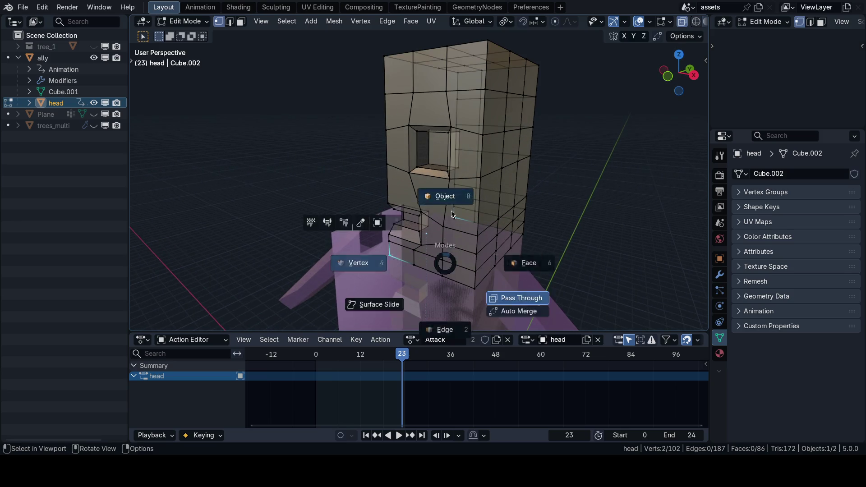
pyautogui.click(461, 298)
pyautogui.press('n')
pyautogui.hotkey('ctrl', 'a')
pyautogui.click(474, 247)
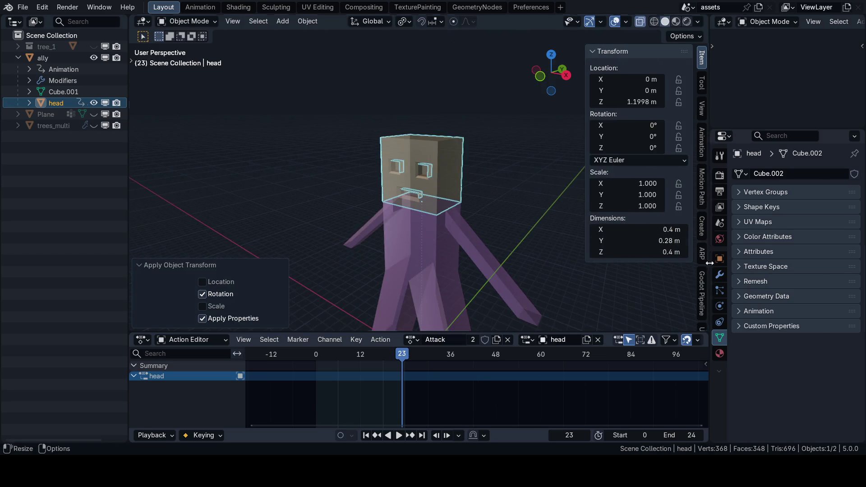
# Save 63_journey.blend, rewind to frame 0, showing the head's Mirror modifier and transform values
pyautogui.click(719, 274)
pyautogui.moveTo(487, 228); pyautogui.dragTo(515, 236, button='middle')
pyautogui.press('n')
pyautogui.hotkey('ctrl', 's')
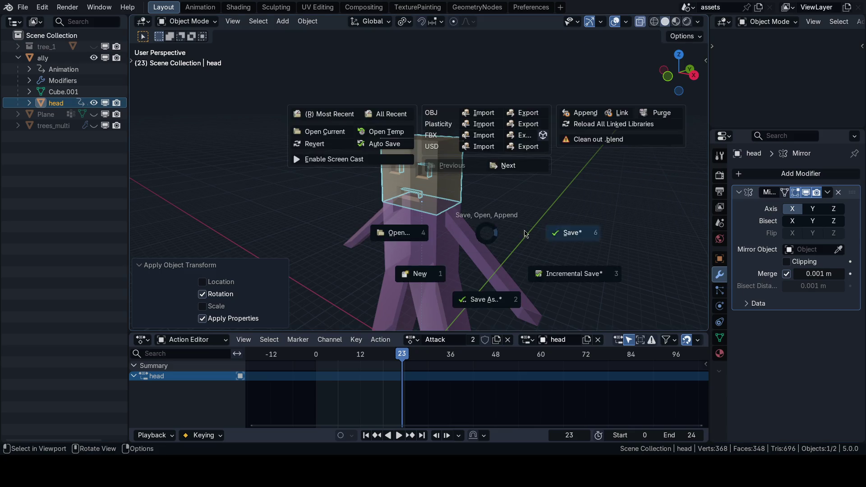
pyautogui.click(548, 233)
pyautogui.scroll(2, 569, 233)
pyautogui.hotkey('shift', 'Left')
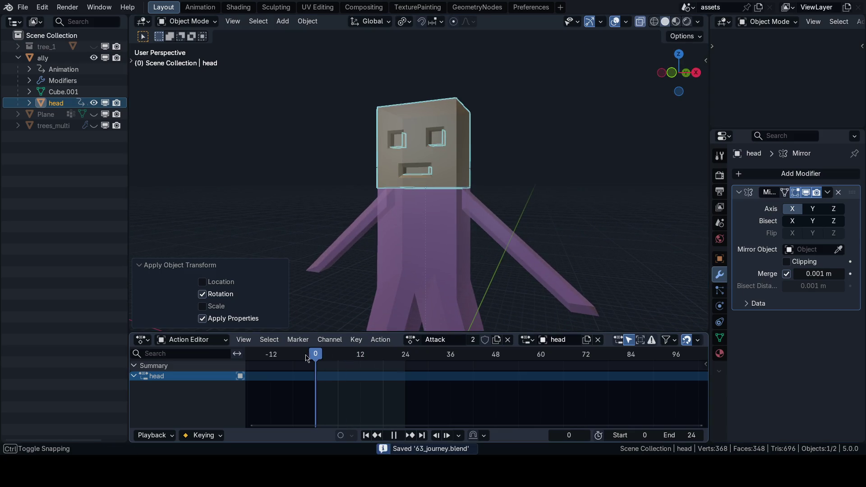
pyautogui.press('n')
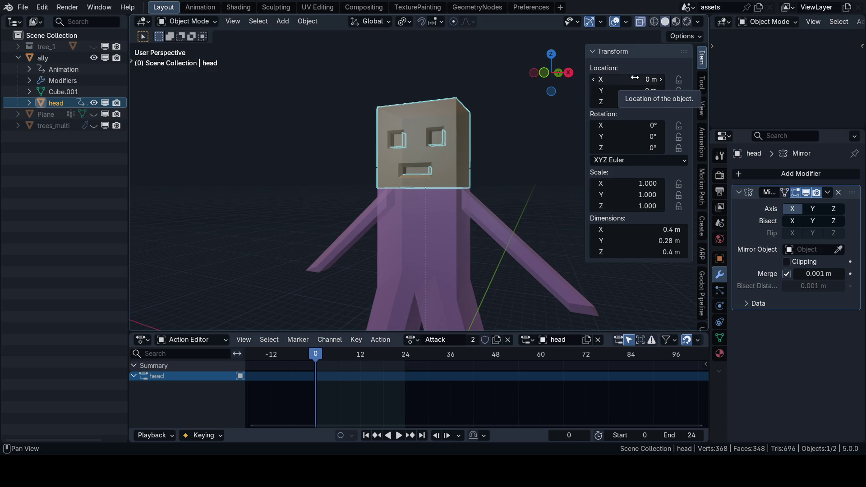
# Key the head's transforms at frame 0 and at frame 24
pyautogui.press('i')
pyautogui.press('i')
pyautogui.press('i')
pyautogui.moveTo(403, 355); pyautogui.dragTo(405, 354)
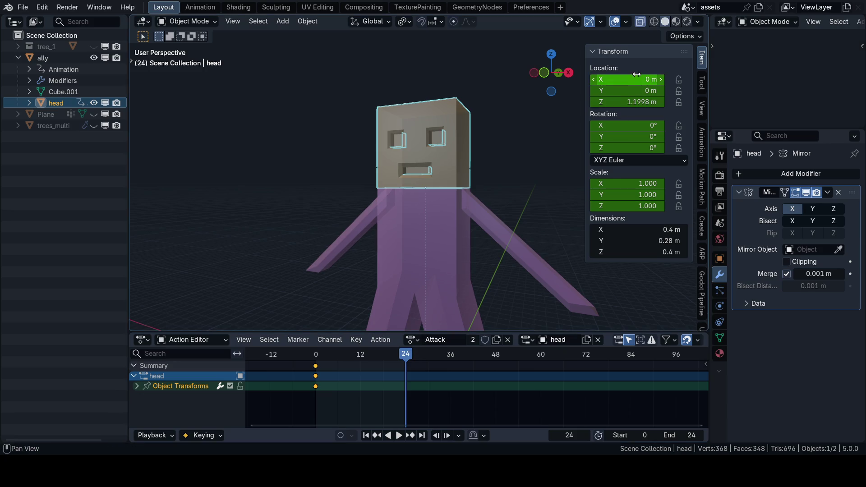
pyautogui.press('i')
pyautogui.press('i')
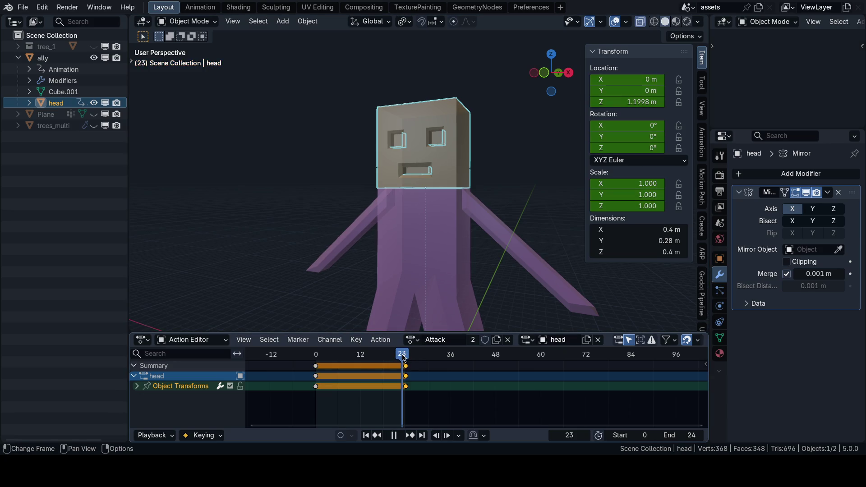
# Try a rotation on all three head axes and inspect it from front and side views
pyautogui.moveTo(625, 126); pyautogui.dragTo(624, 148)
pyautogui.write('tau')
pyautogui.press('Return')
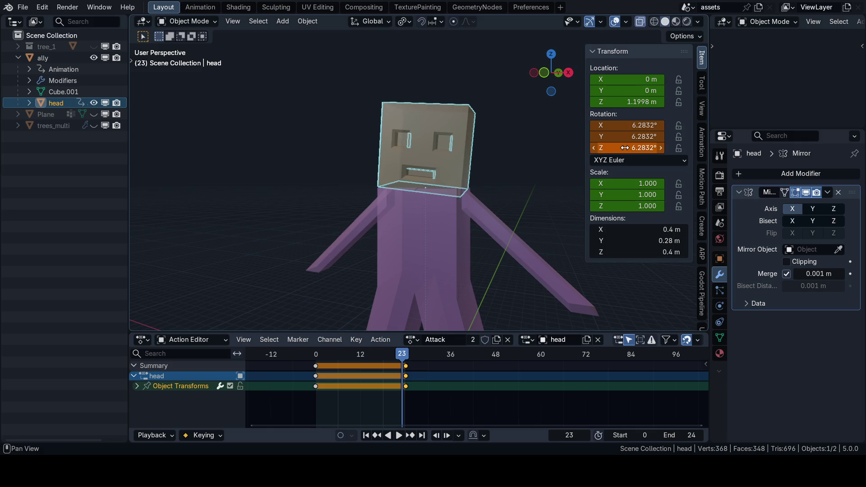
pyautogui.press('KP_1')
pyautogui.scroll(3, 442, 204)
pyautogui.scroll(2, 446, 244)
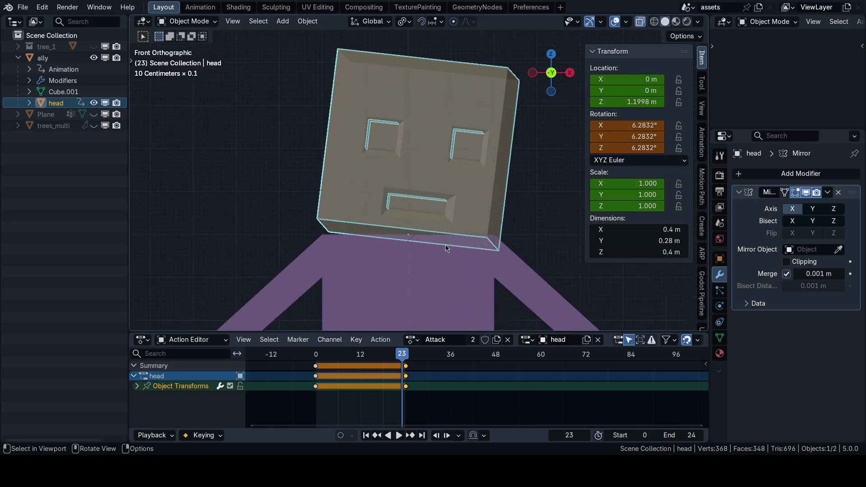
pyautogui.press('n')
pyautogui.press('`')
pyautogui.click(502, 233)
pyautogui.press('KP_1')
pyautogui.press('n')
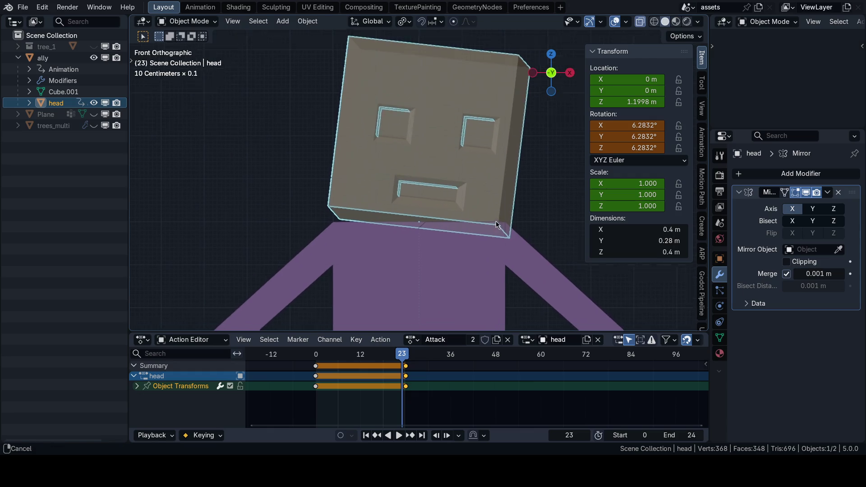
pyautogui.scroll(2, 577, 195)
# Reset the head's Z rotation to zero and start editing its vertices
pyautogui.moveTo(625, 147); pyautogui.dragTo(638, 148)
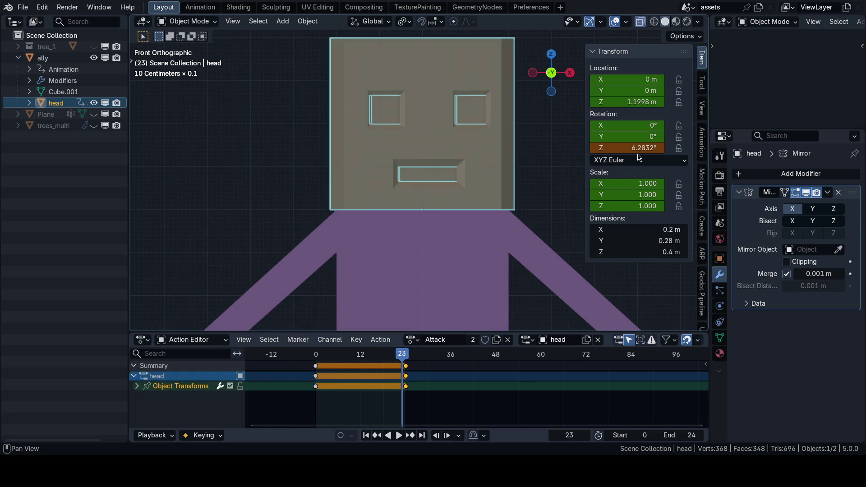
pyautogui.hotkey('ctrl', 'z')
pyautogui.scroll(3, 490, 215)
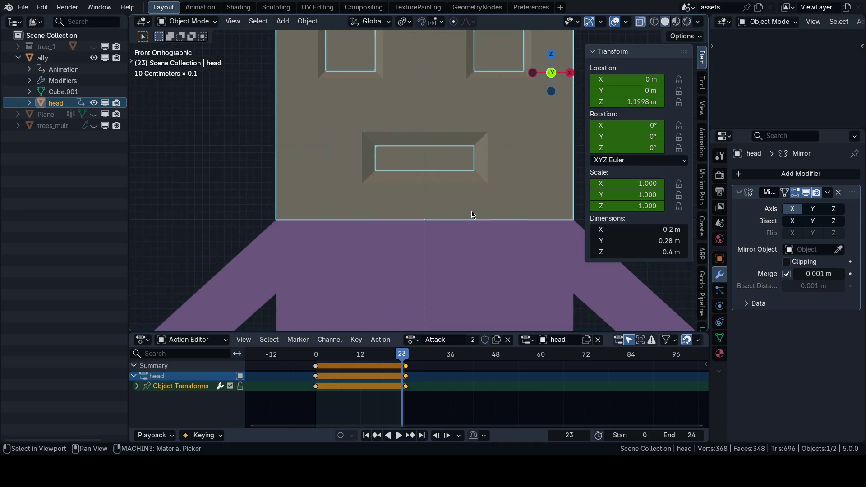
pyautogui.scroll(1, 472, 212)
pyautogui.scroll(-1, 476, 211)
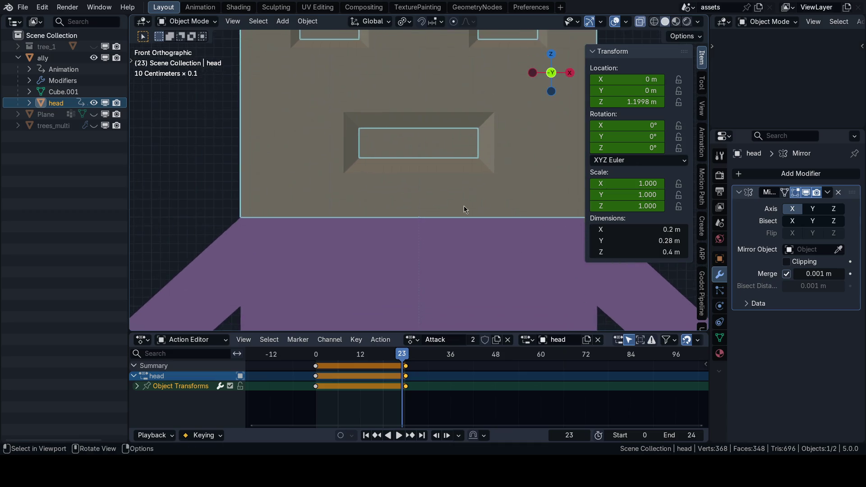
pyautogui.scroll(-1, 464, 206)
pyautogui.scroll(-2, 466, 204)
pyautogui.press('Tab')
pyautogui.click(443, 212)
pyautogui.scroll(3, 443, 212)
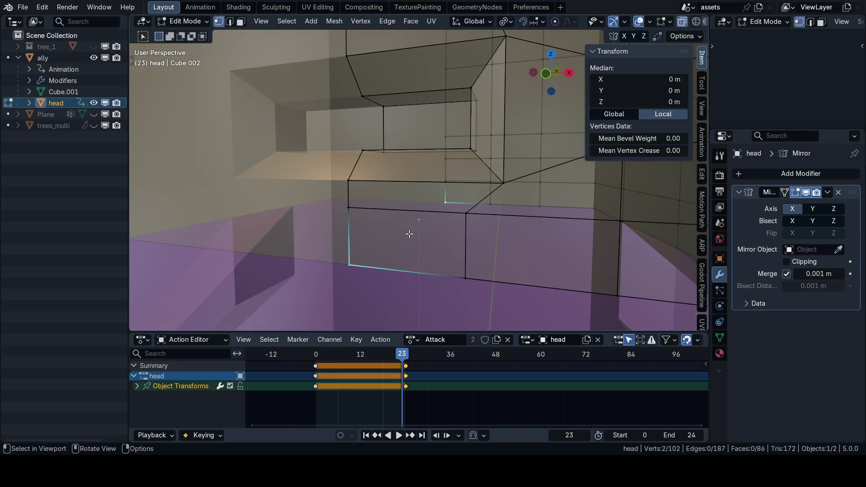
# In front view with X-ray on, select the base vertices and disable the Mirror modifier's viewport display
pyautogui.moveTo(433, 224); pyautogui.dragTo(410, 223, button='middle')
pyautogui.press('KP_1')
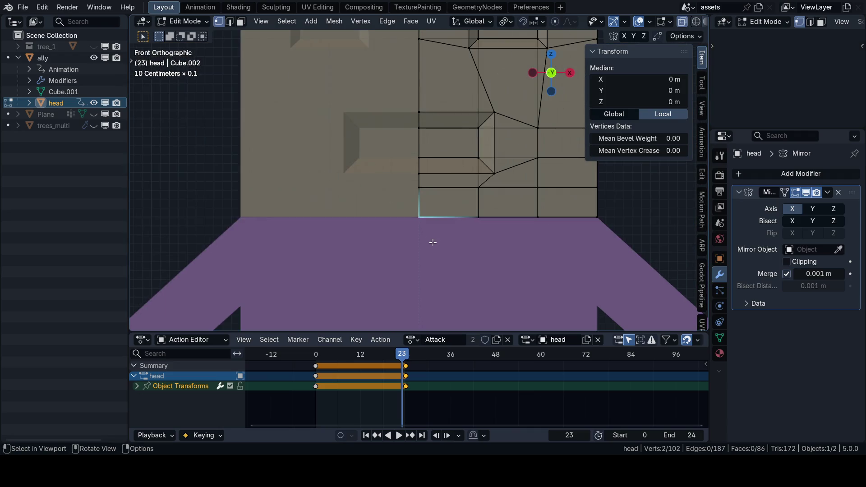
pyautogui.scroll(2, 420, 240)
pyautogui.scroll(1, 426, 233)
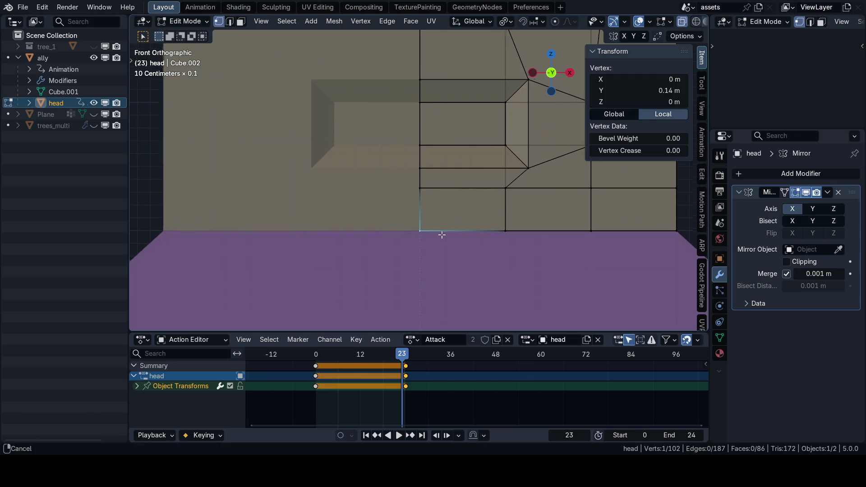
pyautogui.scroll(2, 434, 250)
pyautogui.scroll(1, 447, 271)
pyautogui.hotkey('alt', 'z')
pyautogui.keyDown('shift'); pyautogui.click(417, 244); pyautogui.keyUp('shift')
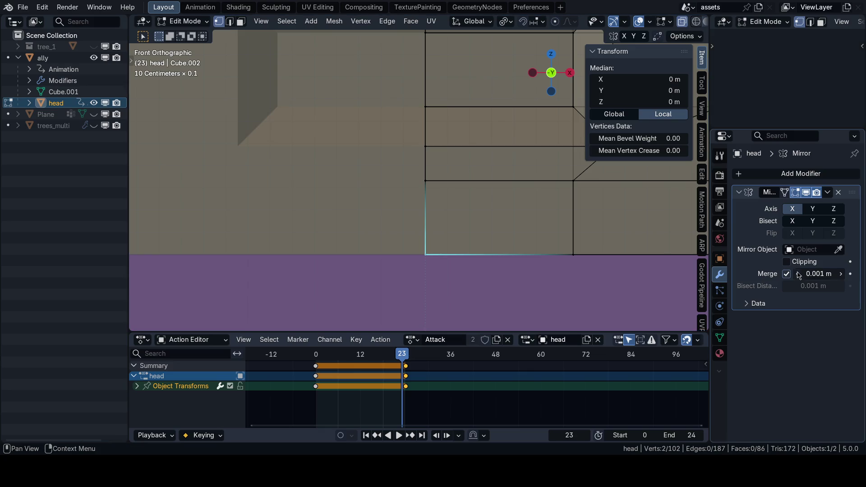
pyautogui.click(797, 192)
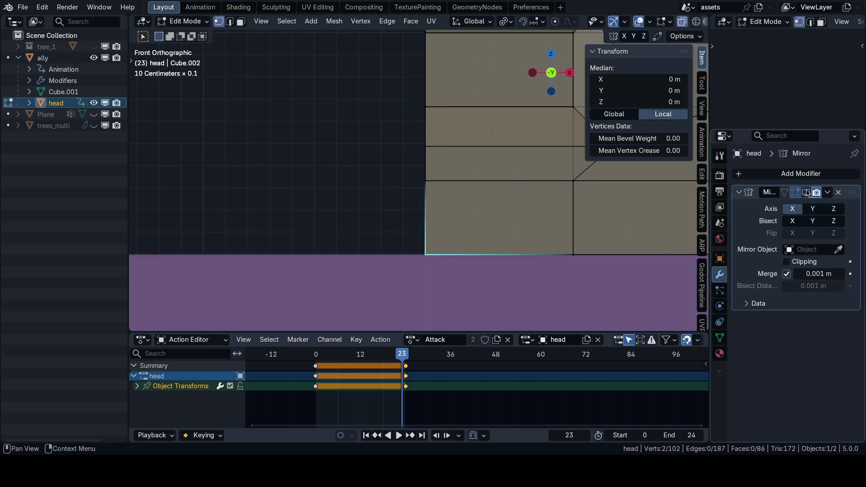
pyautogui.scroll(-3, 476, 210)
pyautogui.scroll(-2, 476, 209)
pyautogui.scroll(-3, 476, 209)
# Back in Object Mode, key the head's Rotation Z as tau in the N panel at frame 12
pyautogui.press('Tab')
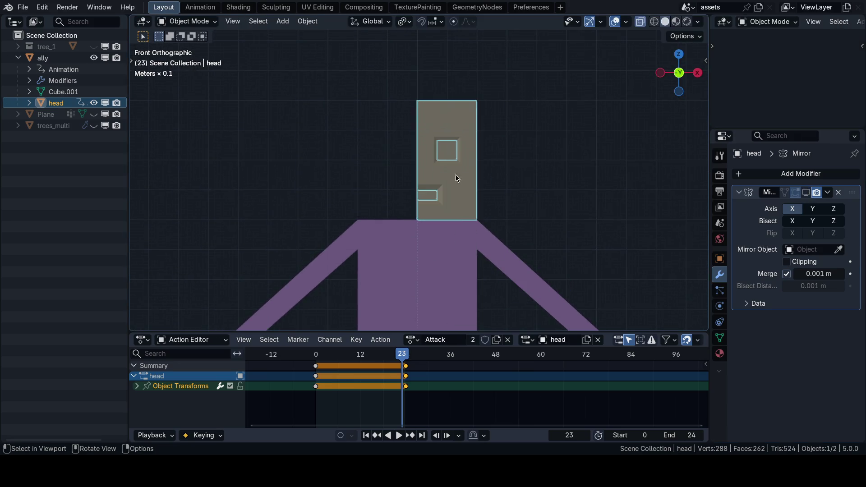
pyautogui.moveTo(319, 366); pyautogui.dragTo(308, 366)
pyautogui.press('n')
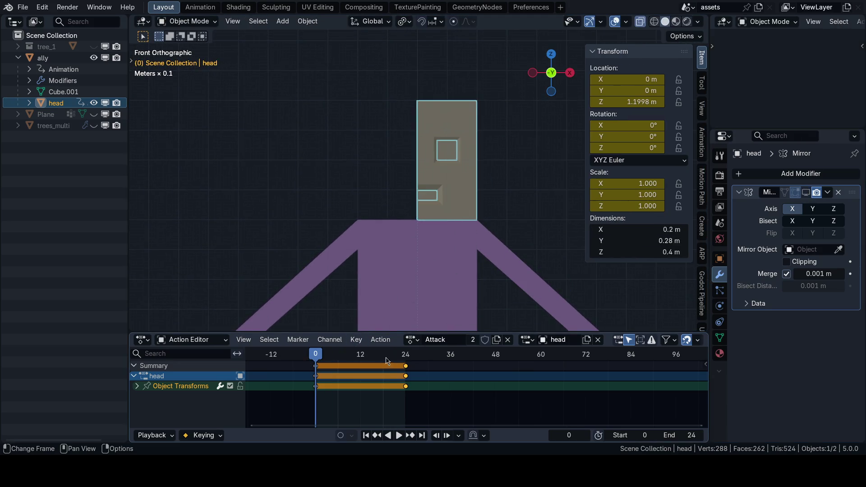
pyautogui.click(356, 362)
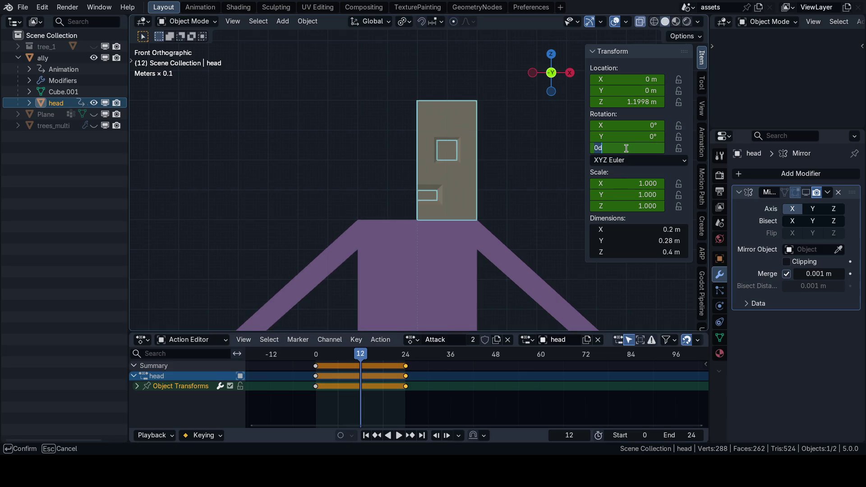
pyautogui.press('Return')
pyautogui.scroll(2, 469, 183)
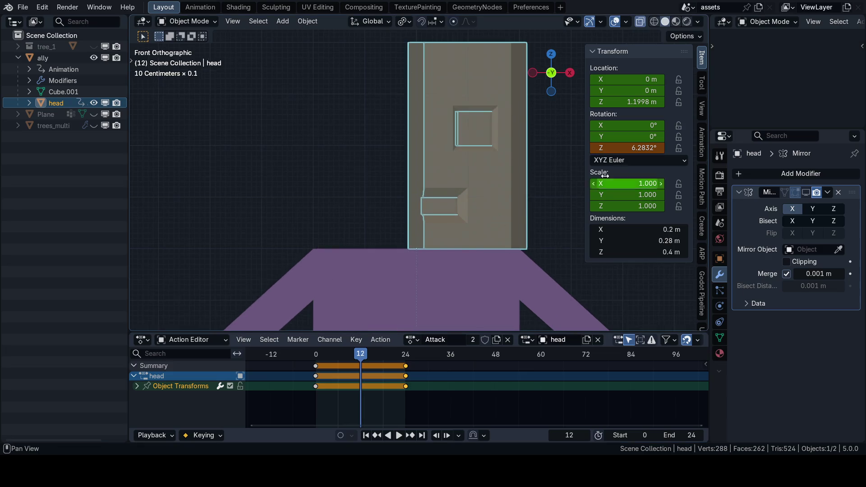
pyautogui.press('Return')
# Re-enable the Mirror modifier's viewport display and key Rotation Z 360° (tau) at frame 23
pyautogui.hotkey('ctrl', 'alt', 's')
pyautogui.click(647, 161)
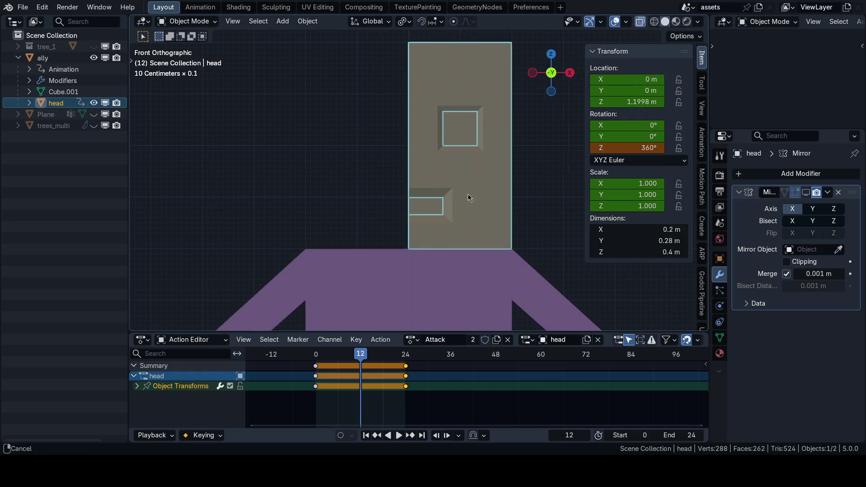
pyautogui.moveTo(468, 194); pyautogui.dragTo(448, 222, button='middle')
pyautogui.click(807, 193)
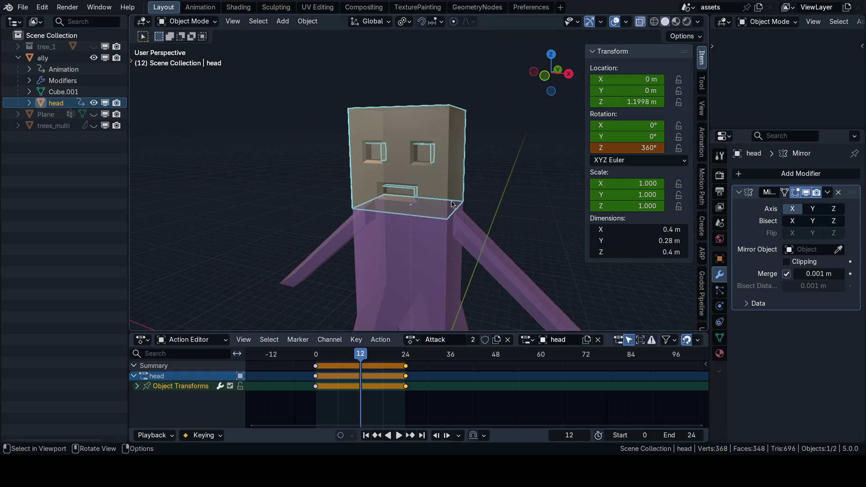
pyautogui.scroll(-2, 447, 242)
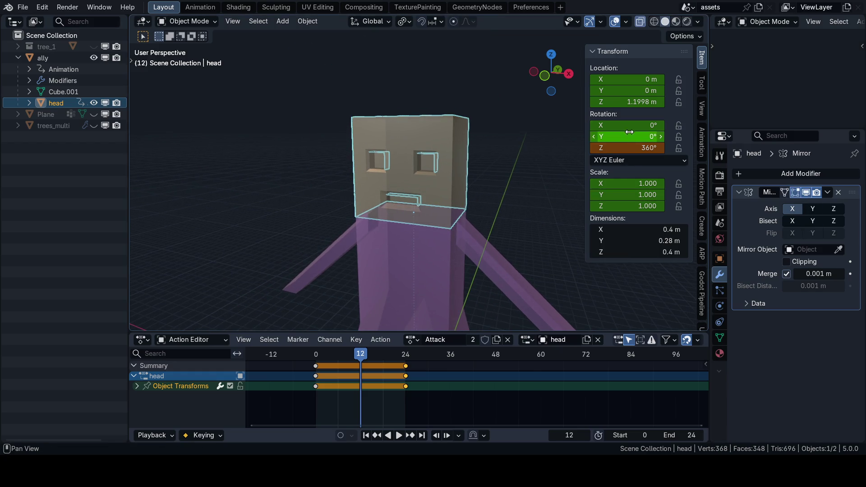
pyautogui.keyDown('alt'); pyautogui.scroll(-11, 644, 163); pyautogui.keyUp('alt')
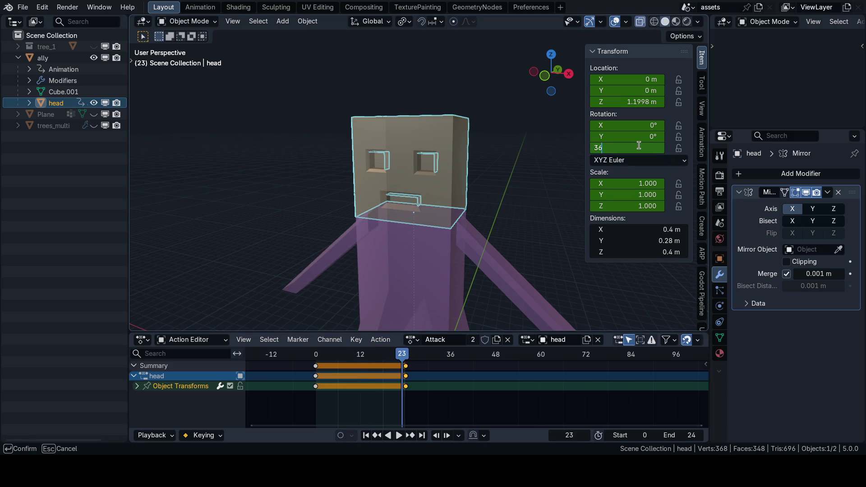
pyautogui.write('0°')
pyautogui.press('Return')
# Save the blend file and view the character from the side, then the front
pyautogui.press('KP_1')
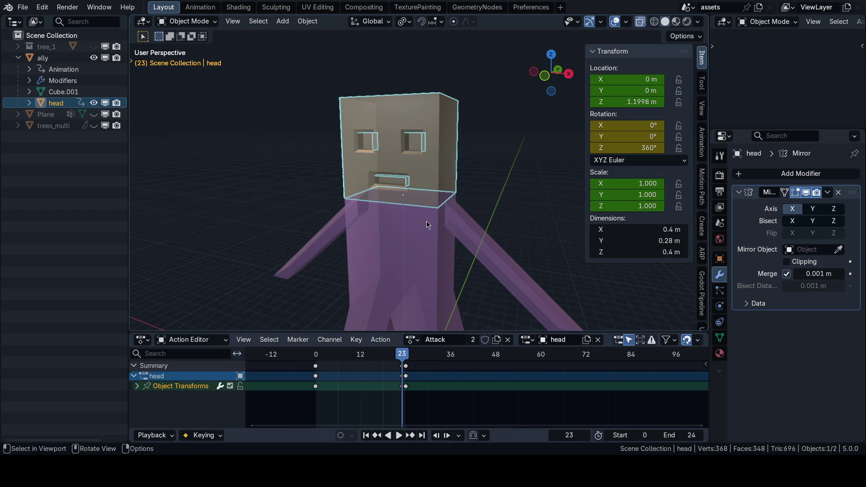
pyautogui.hotkey('ctrl', 's')
pyautogui.click(514, 220)
pyautogui.press('KP_3')
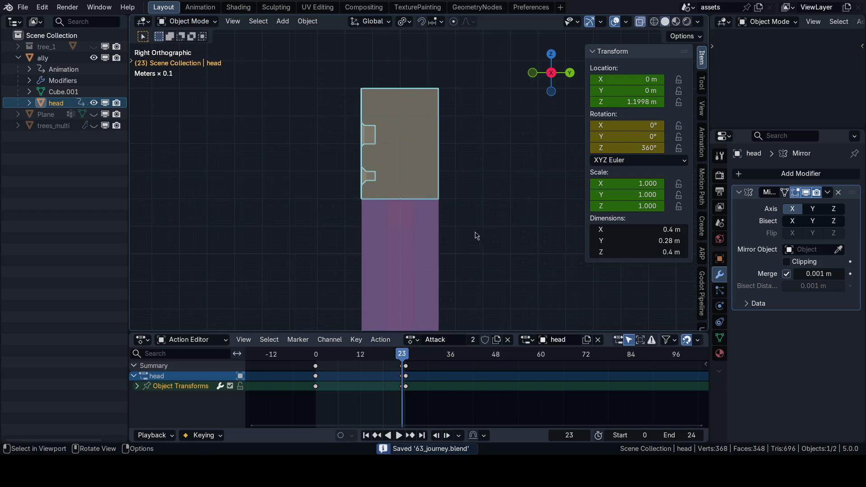
pyautogui.press('ctrl+KP_1')
pyautogui.press('`')
pyautogui.click(433, 234)
pyautogui.scroll(-3, 433, 203)
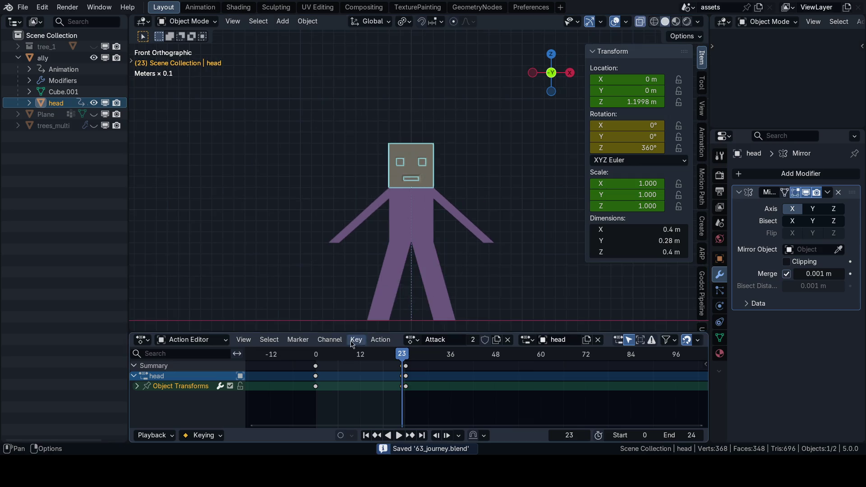
# From frame 0, play the Attack action to watch the head spin, stop, and replay it
pyautogui.hotkey('shift', 'Left')
pyautogui.hotkey('ctrl', 'space')
pyautogui.hotkey('ctrl', 'space')
pyautogui.hotkey('ctrl', 'space')
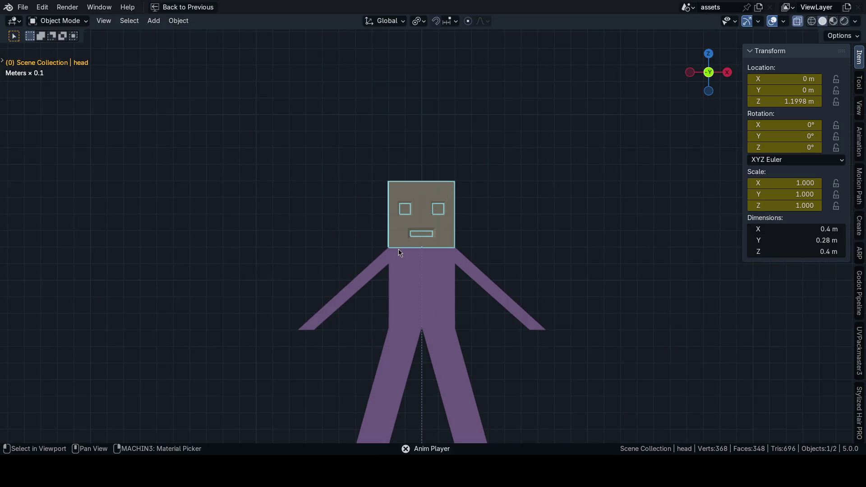
pyautogui.press('space')
pyautogui.hotkey('ctrl', 'space')
pyautogui.moveTo(474, 269); pyautogui.dragTo(412, 245, button='middle')
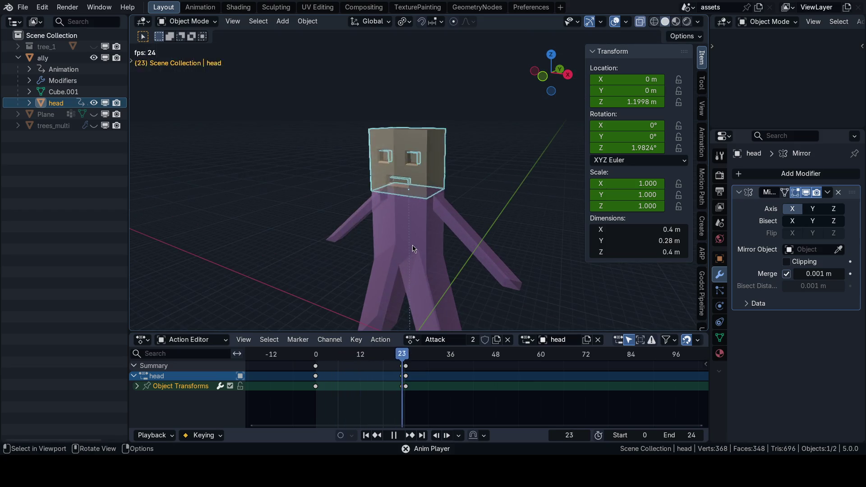
pyautogui.press('Escape')
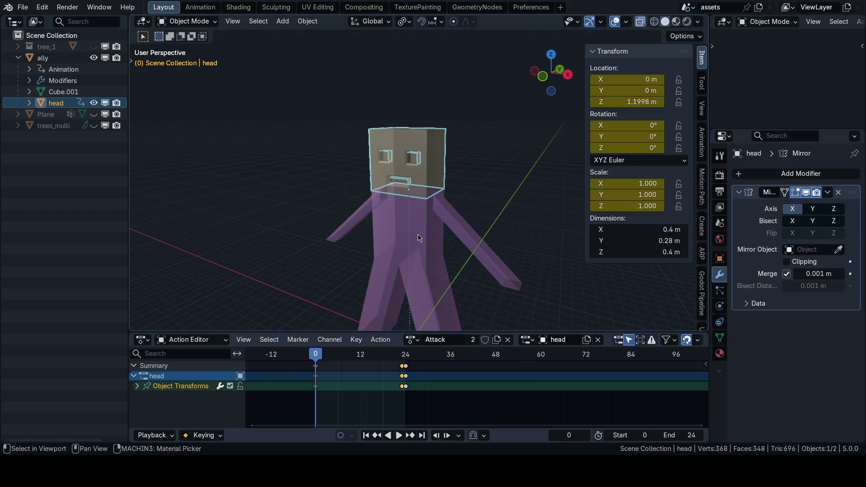
pyautogui.press('space')
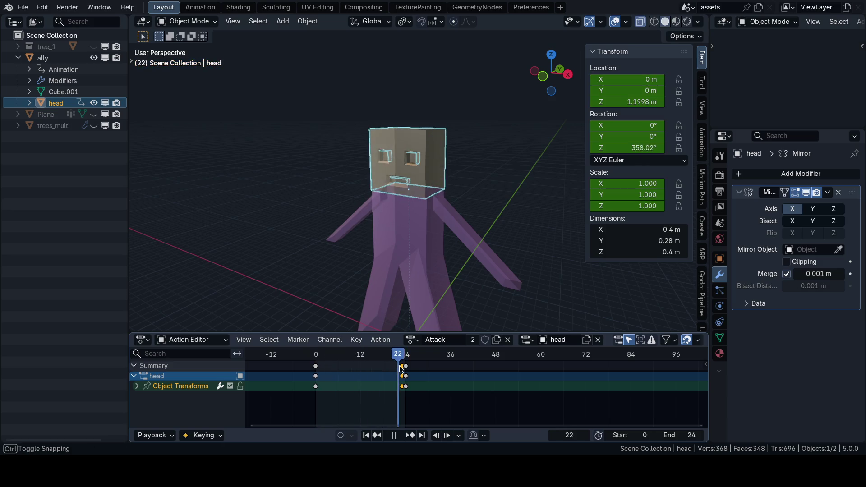
pyautogui.scroll(1, 428, 303)
pyautogui.scroll(1, 429, 303)
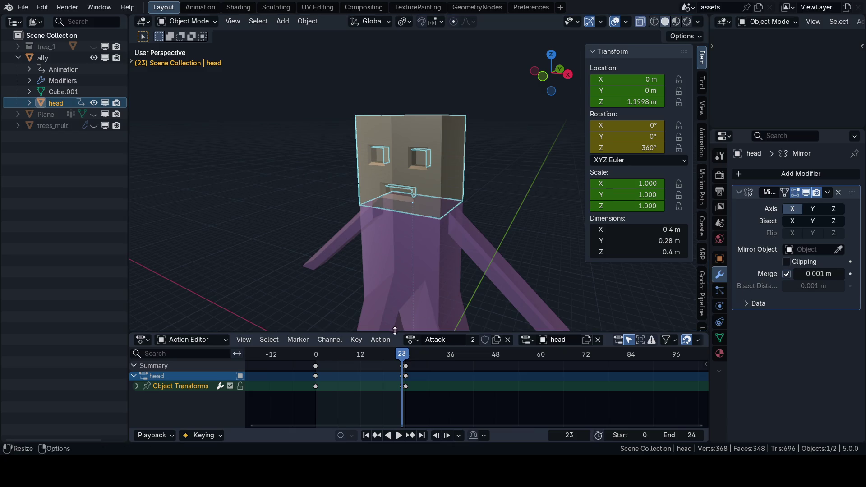
pyautogui.scroll(-1, 366, 350)
# At frame 12, scale the head by 2 and insert a Scale keyframe
pyautogui.click(361, 354)
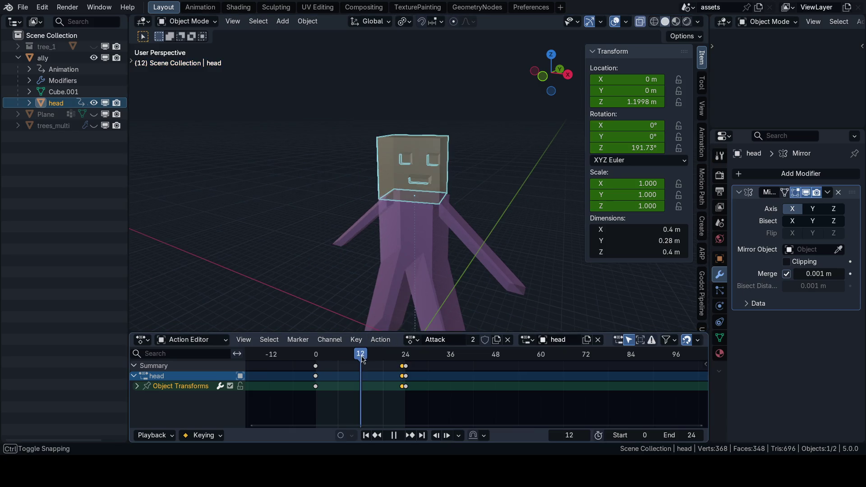
pyautogui.moveTo(626, 195); pyautogui.dragTo(626, 206)
pyautogui.write('2')
pyautogui.press('Return')
pyautogui.scroll(-2, 491, 222)
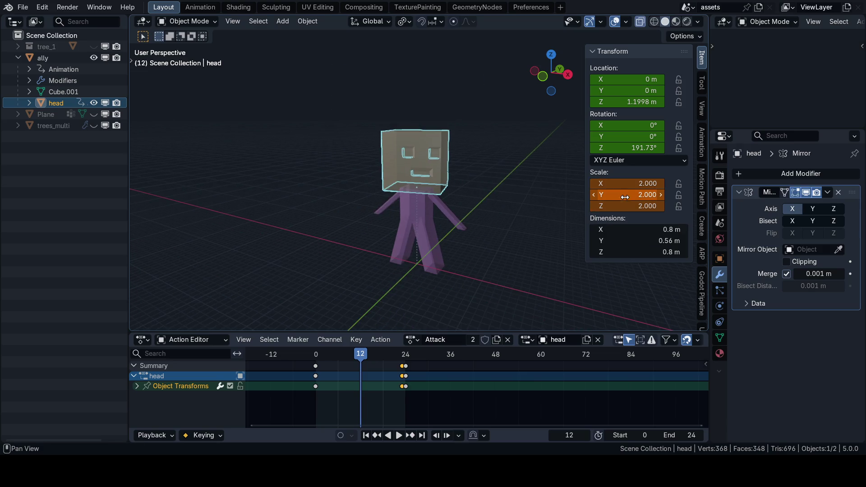
pyautogui.press('i')
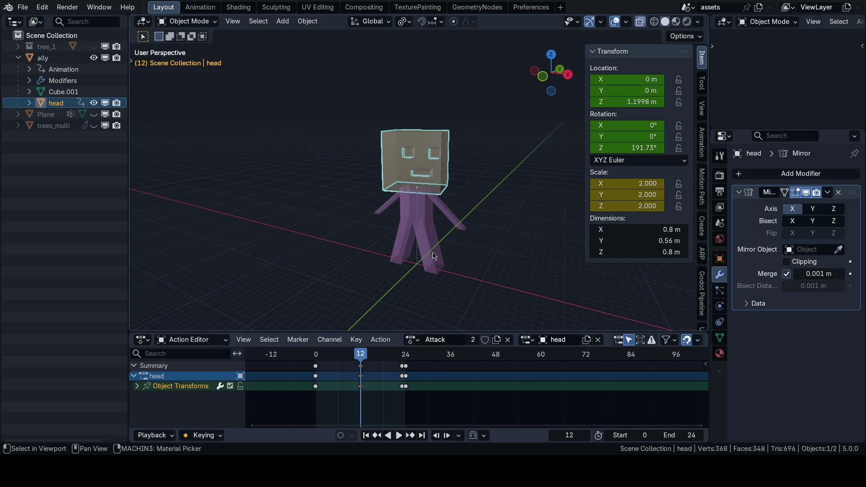
# Play the Attack action to watch the head grow mid-spin, then return to frame 0
pyautogui.press('space')
pyautogui.press('KP_1')
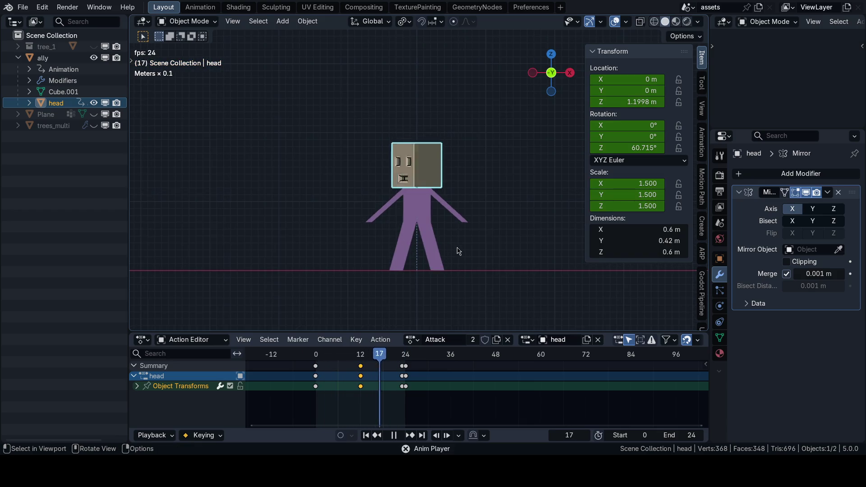
pyautogui.press('n')
pyautogui.hotkey('ctrl', 'space')
pyautogui.moveTo(457, 251); pyautogui.dragTo(444, 284, button='middle')
pyautogui.hotkey('ctrl', 'space')
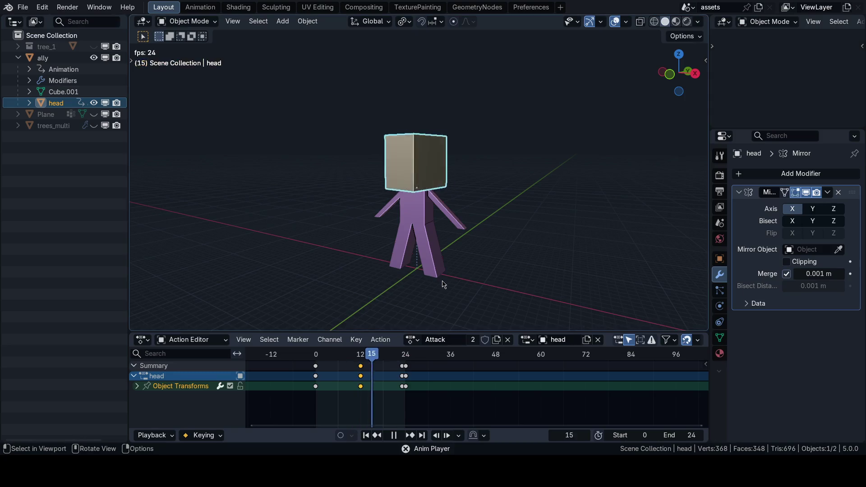
pyautogui.hotkey('ctrl', 'space')
pyautogui.hotkey('ctrl', 'space')
pyautogui.click(316, 355)
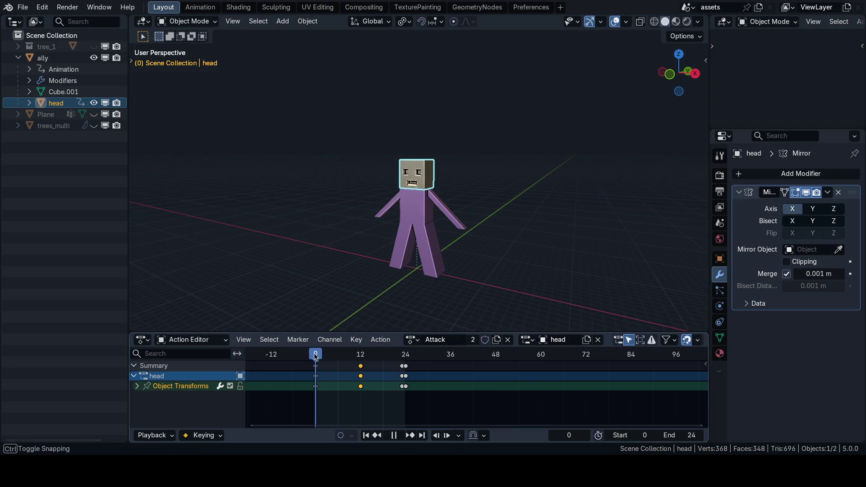
# Switch the bottom area to the Graph Editor, maximize it, and select the scale keyframe at frame 12
pyautogui.click(160, 341)
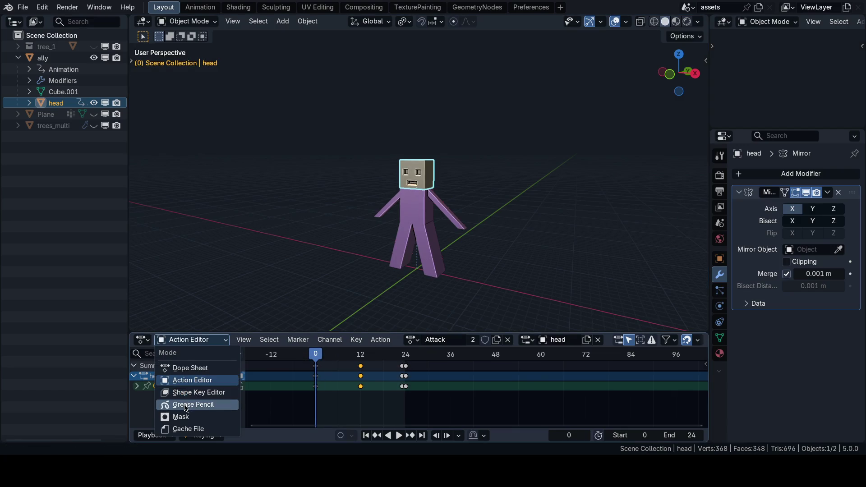
pyautogui.click(143, 340)
pyautogui.click(298, 257)
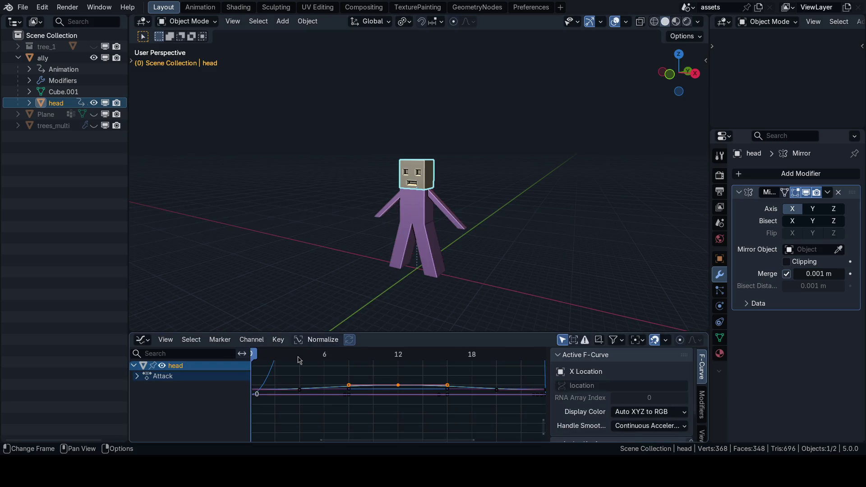
pyautogui.scroll(-2, 335, 378)
pyautogui.hotkey('ctrl', 'space')
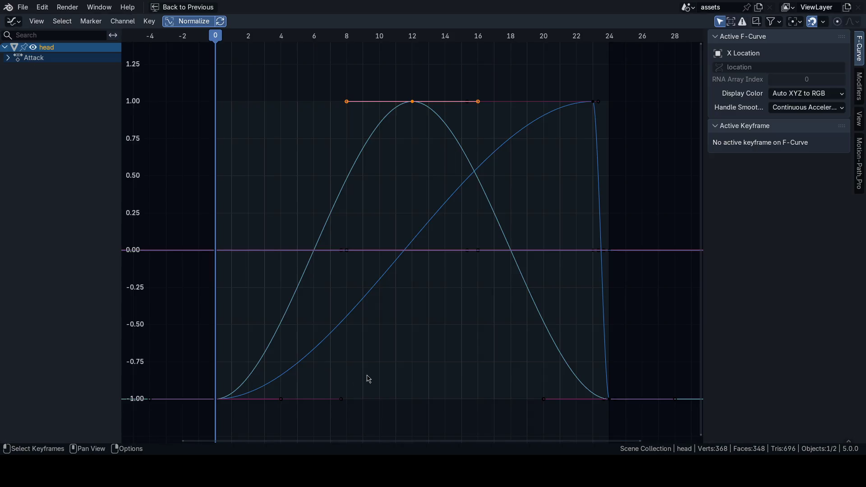
pyautogui.scroll(2, 403, 278)
pyautogui.scroll(-1, 423, 203)
pyautogui.click(541, 158)
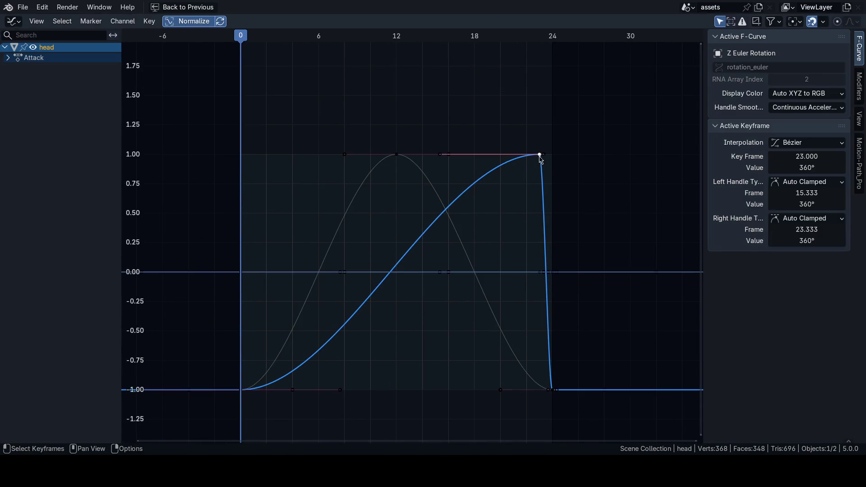
pyautogui.click(397, 155)
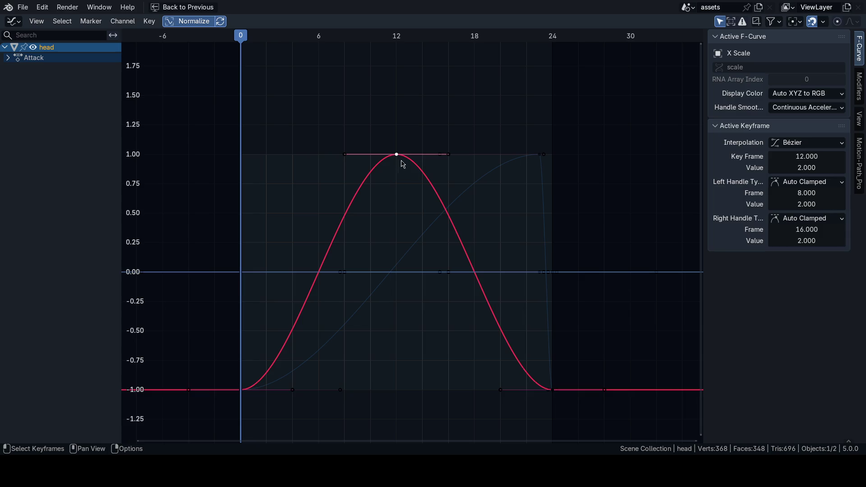
# Apply a stronger easing to the frame-12 scale keys with T and play to check it
pyautogui.click(403, 170)
pyautogui.press('t')
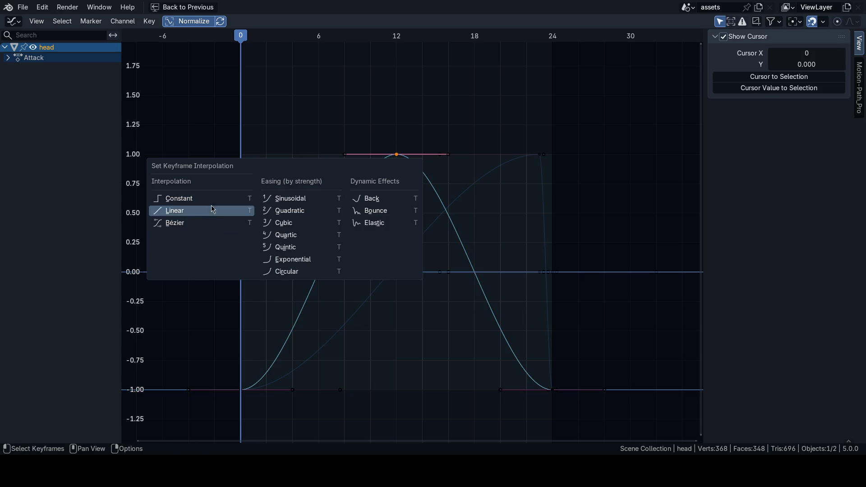
pyautogui.click(285, 234)
pyautogui.hotkey('ctrl', 'space')
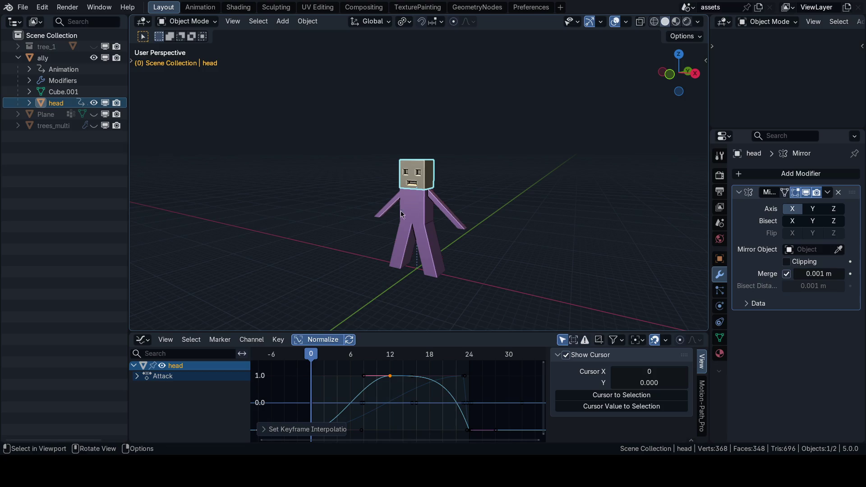
pyautogui.press('space')
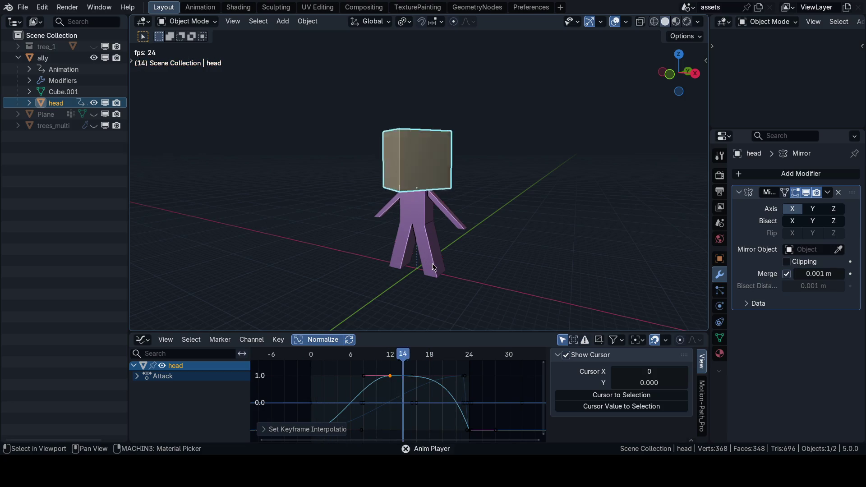
pyautogui.press('Escape')
pyautogui.scroll(-2, 407, 400)
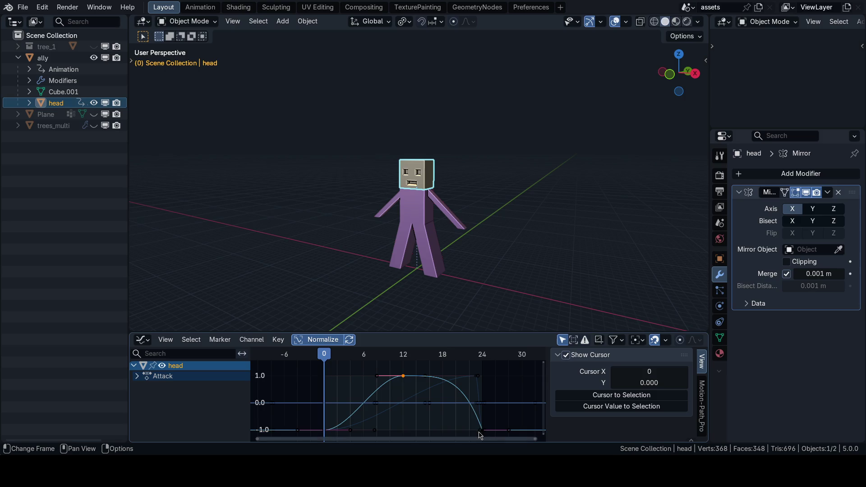
# Change the easing of the scale keyframe at frame 24 and play the animation again
pyautogui.click(468, 430)
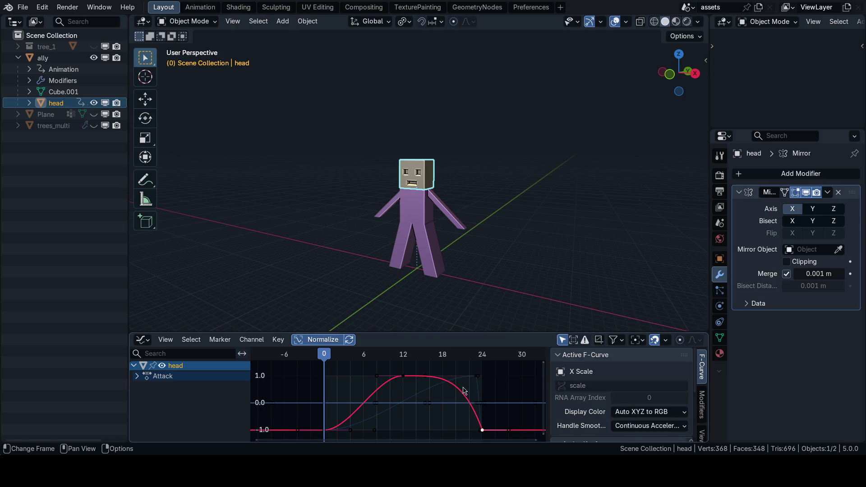
pyautogui.press('t')
pyautogui.click(396, 209)
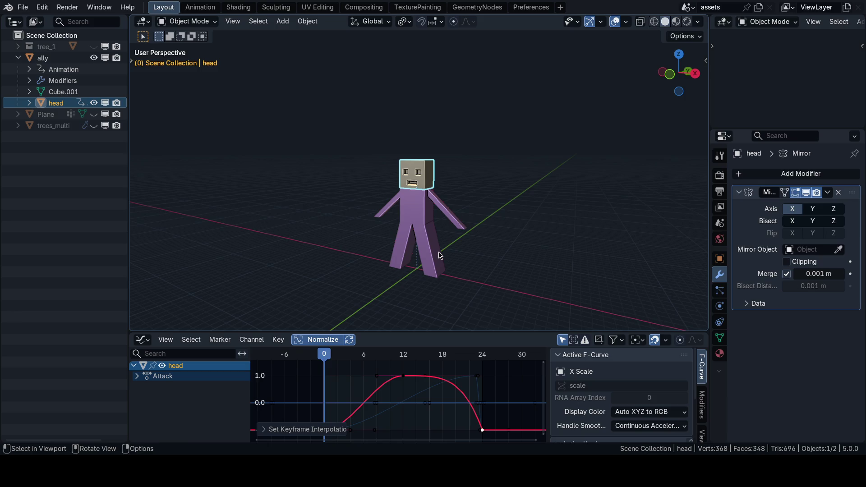
pyautogui.press('space')
pyautogui.press('KP_1')
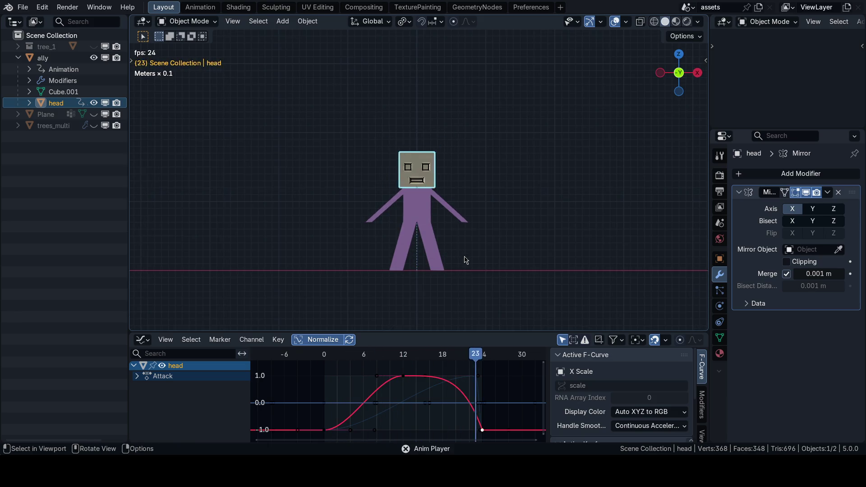
pyautogui.moveTo(425, 248); pyautogui.dragTo(425, 258, button='middle')
pyautogui.press('Escape')
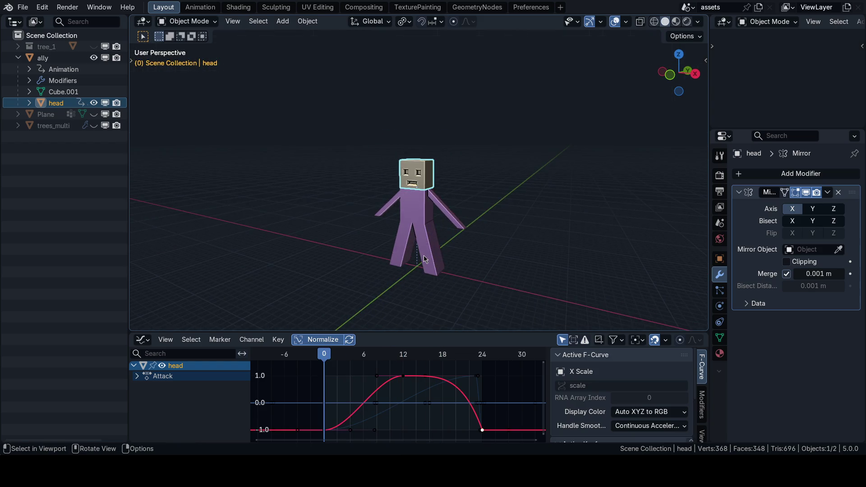
# Save the file, select the ally body and unlink its Attack action in the Action Editor
pyautogui.hotkey('ctrl', 's')
pyautogui.click(503, 253)
pyautogui.press('n')
pyautogui.scroll(3, 443, 232)
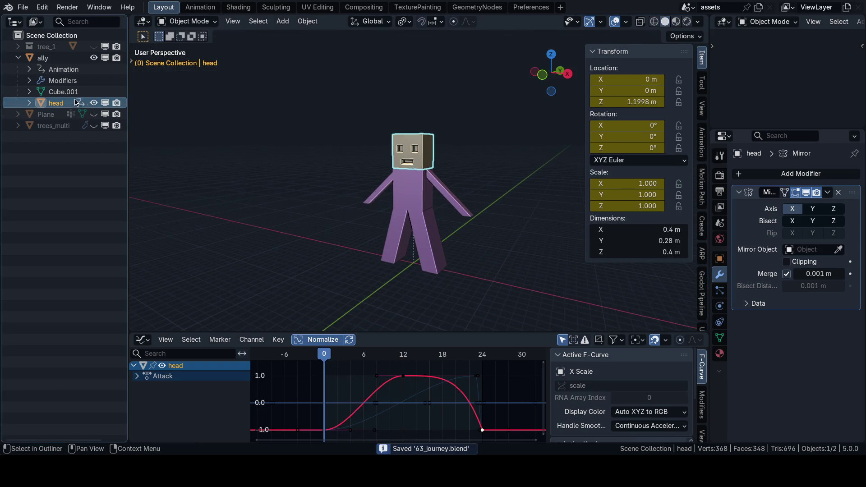
pyautogui.click(43, 58)
pyautogui.click(142, 339)
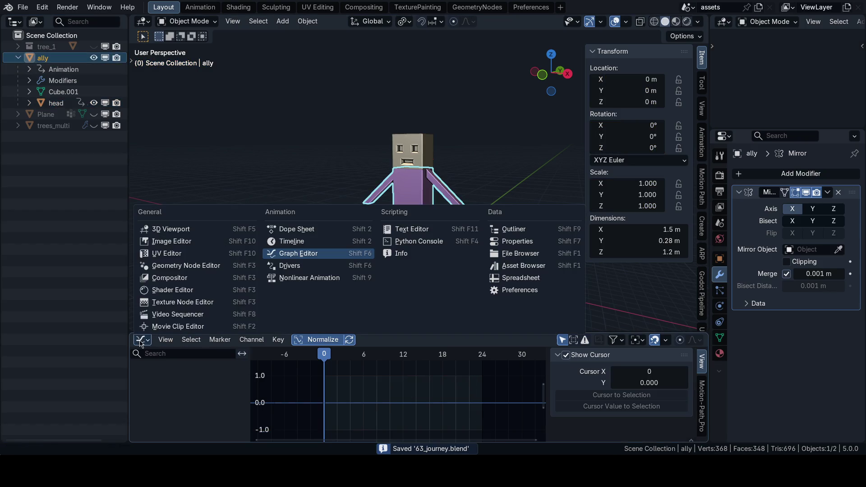
pyautogui.click(296, 229)
pyautogui.click(508, 341)
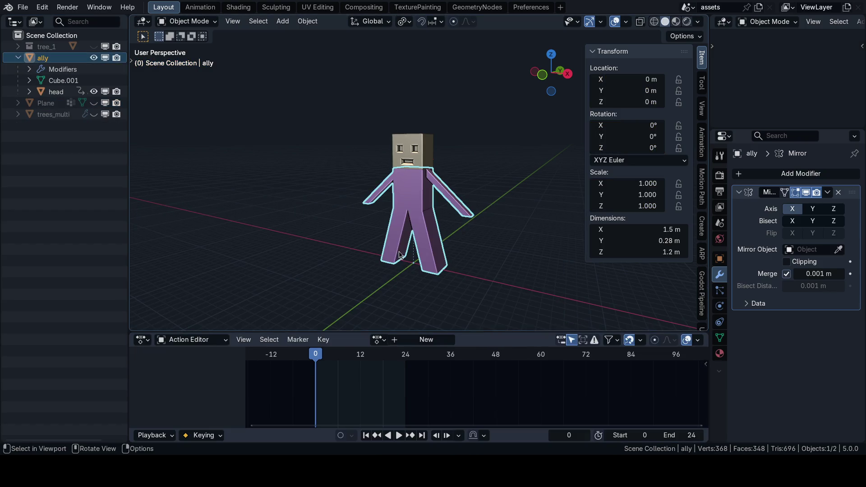
pyautogui.press('n')
pyautogui.scroll(2, 407, 214)
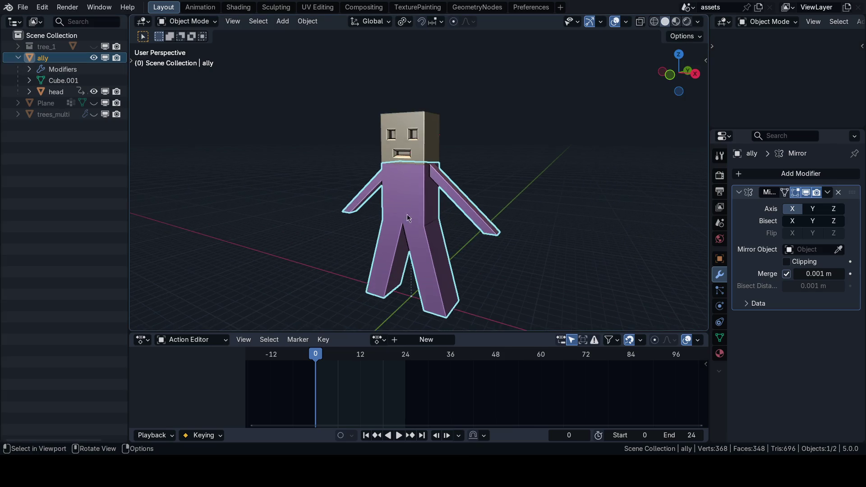
pyautogui.scroll(2, 379, 216)
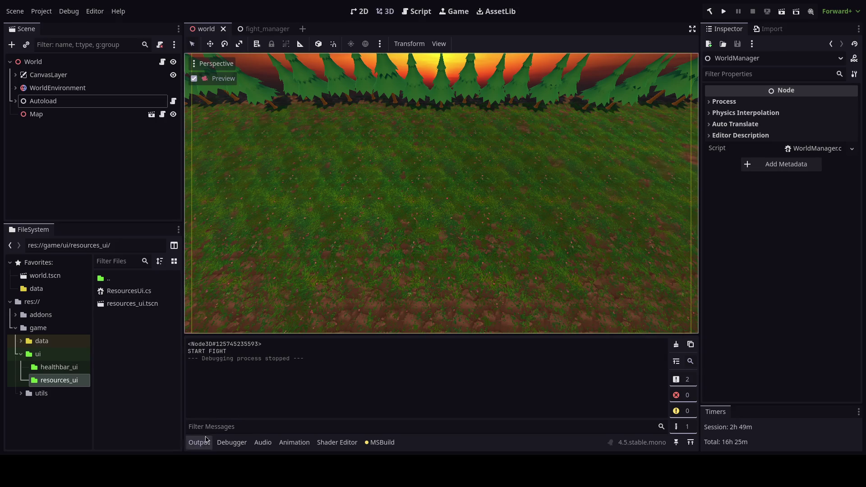
# Back in Blender, play the animation, then isolate the head in local view with the 3D view enlarged
pyautogui.hotkey('alt', 'Tab')
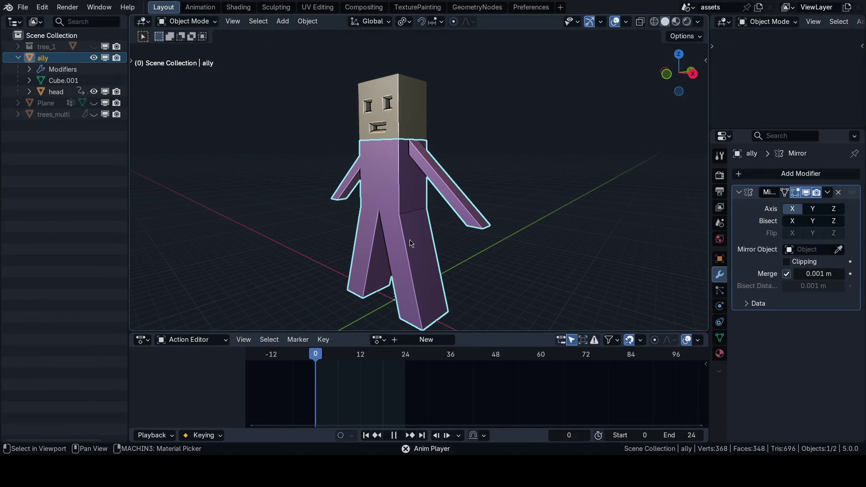
pyautogui.press('space')
pyautogui.press('Escape')
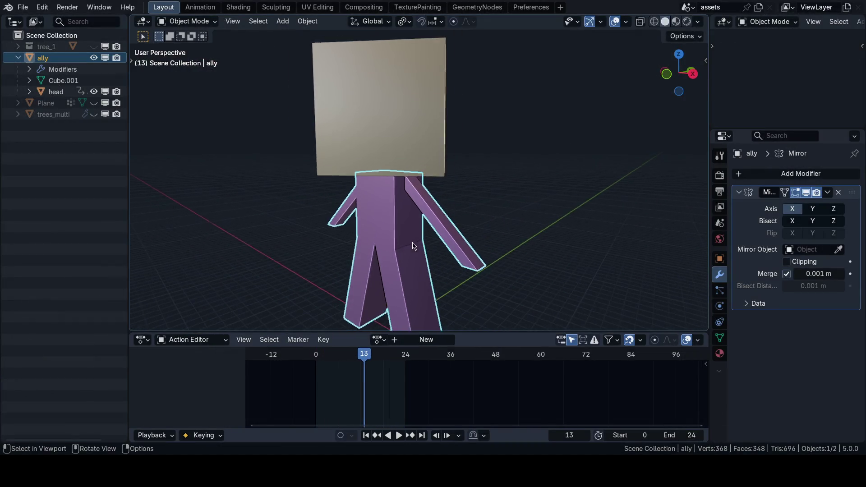
pyautogui.moveTo(417, 212); pyautogui.dragTo(432, 217, button='middle')
pyautogui.press('/')
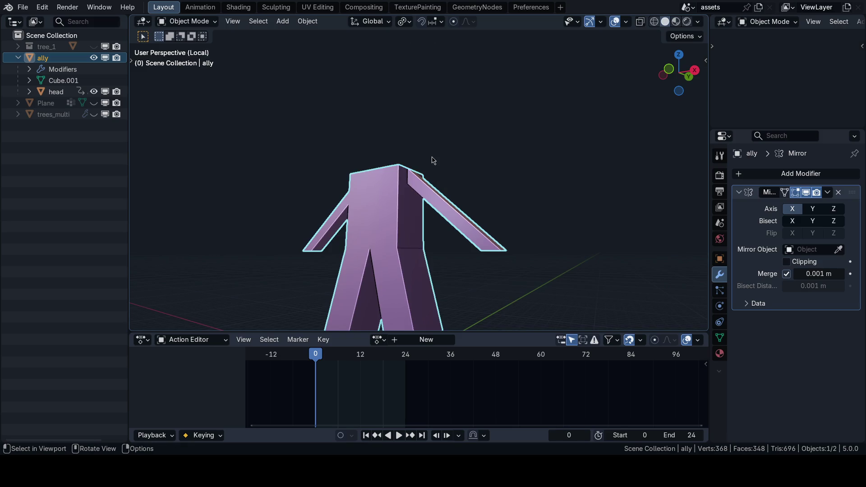
pyautogui.press('/')
pyautogui.click(404, 148)
pyautogui.press('/')
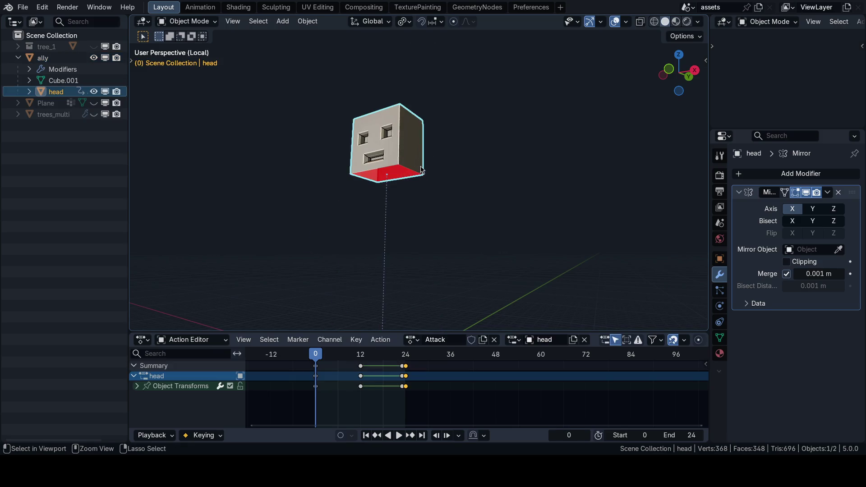
pyautogui.hotkey('ctrl', 'space')
# In Edit Mode fill the head's open bottom with F, undo, reselect the hole's boundary and refill it
pyautogui.hotkey('ctrl', 'Tab')
pyautogui.click(339, 210)
pyautogui.moveTo(406, 203)
pyautogui.mouseDown(button='middle')
pyautogui.moveTo(371, 230)
pyautogui.moveTo(381, 234)
pyautogui.mouseUp(button='middle')
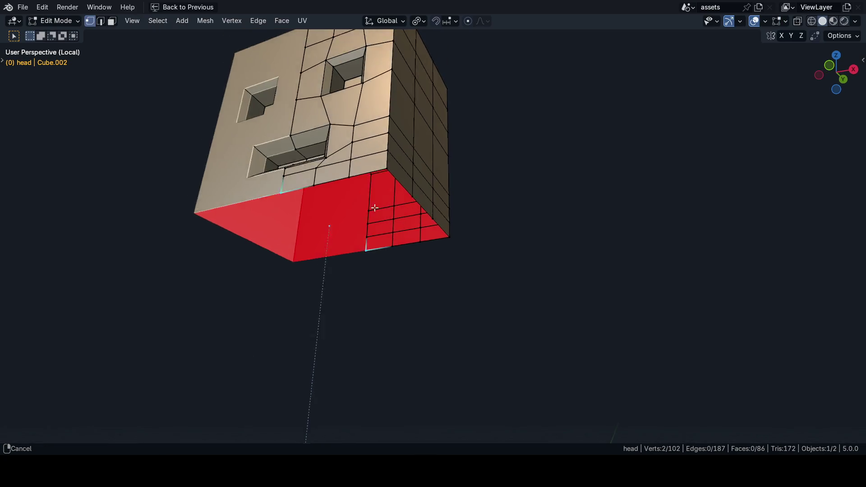
pyautogui.keyDown('alt'); pyautogui.click(373, 230); pyautogui.keyUp('alt')
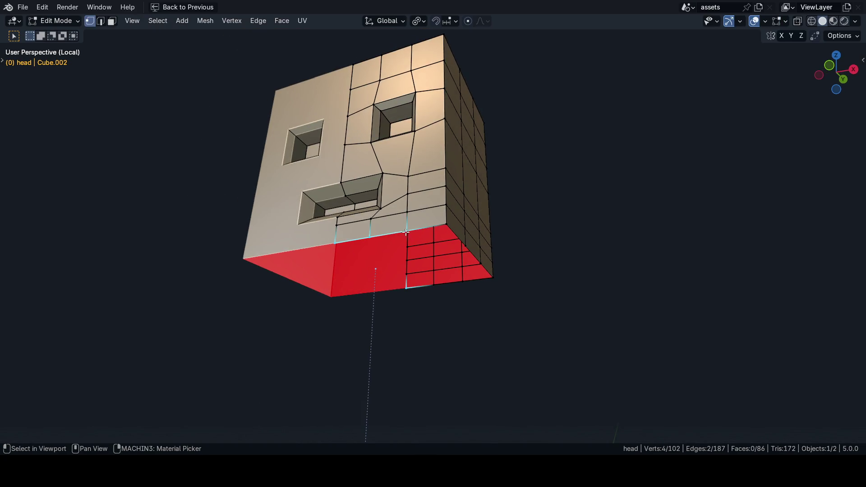
pyautogui.press('f')
pyautogui.moveTo(515, 249)
pyautogui.mouseDown(button='middle')
pyautogui.moveTo(536, 247)
pyautogui.moveTo(521, 250)
pyautogui.mouseUp(button='middle')
pyautogui.hotkey('ctrl', 'space')
pyautogui.hotkey('ctrl', 'space')
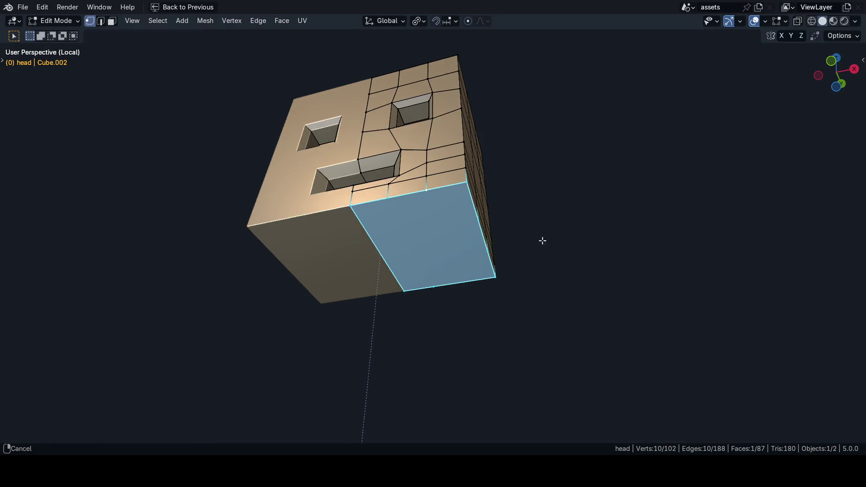
pyautogui.hotkey('ctrl', 'z')
pyautogui.press('3')
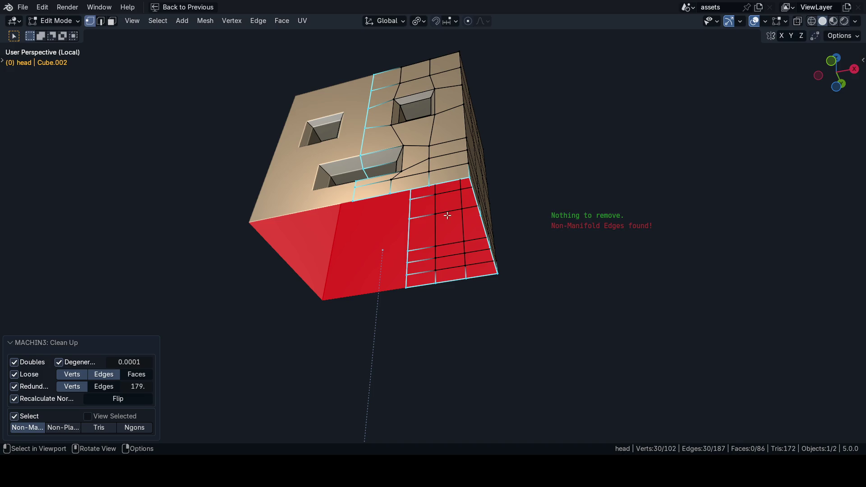
pyautogui.click(359, 200)
pyautogui.press('f')
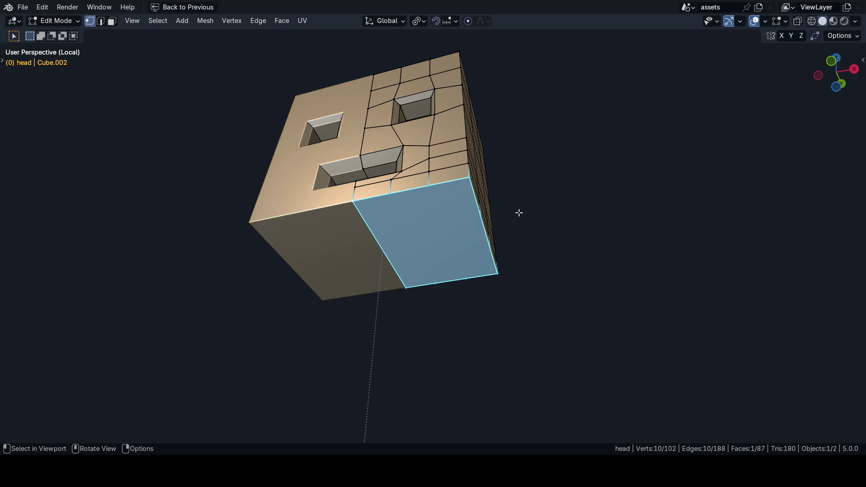
# Run Grid Fill from F3 search with Simple Blending on, then return to Object Mode
pyautogui.press('F3')
pyautogui.write('gr')
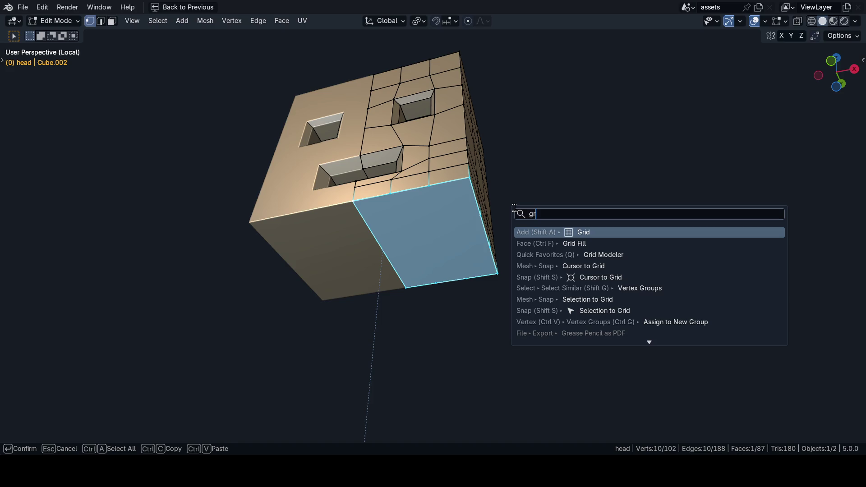
pyautogui.write('id fil')
pyautogui.press('Return')
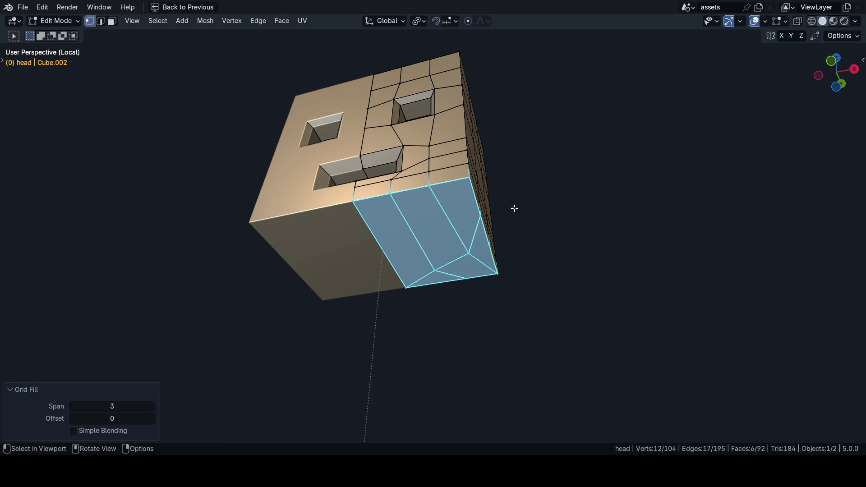
pyautogui.click(74, 431)
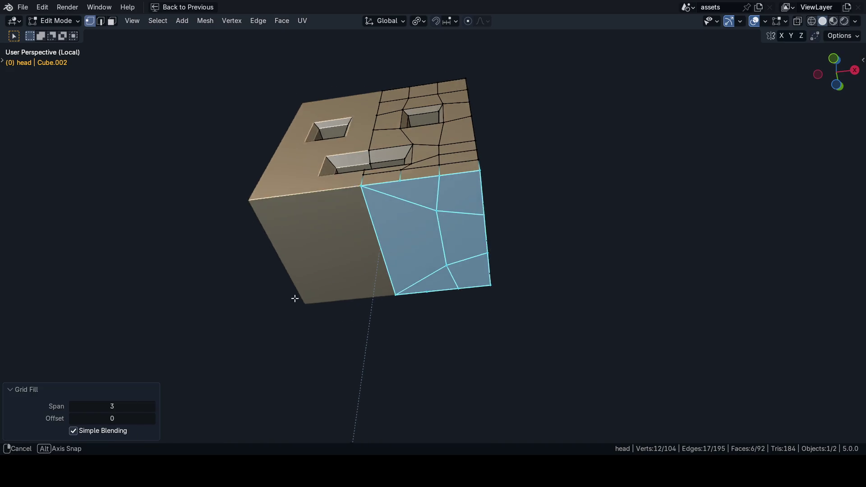
pyautogui.moveTo(296, 298)
pyautogui.mouseDown(button='middle')
pyautogui.moveTo(322, 339)
pyautogui.moveTo(375, 350)
pyautogui.mouseUp(button='middle')
pyautogui.press('Tab')
pyautogui.scroll(-3, 439, 274)
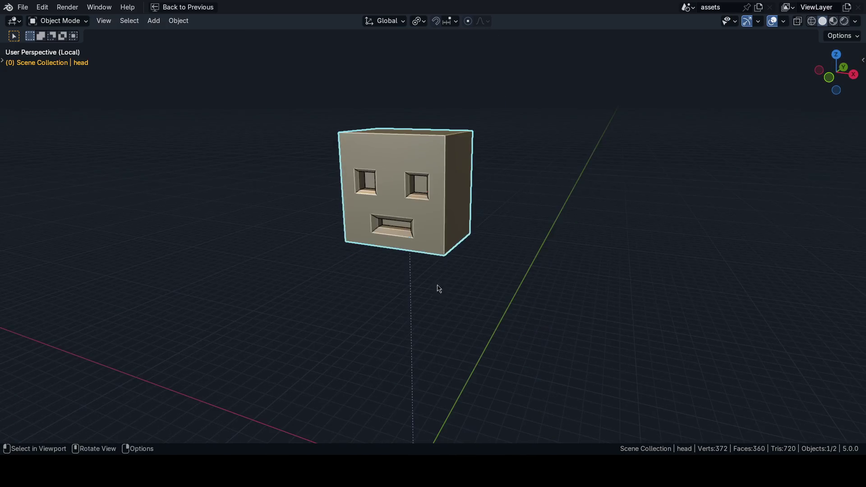
pyautogui.press('n')
pyautogui.moveTo(440, 273); pyautogui.dragTo(432, 271, button='middle')
# Restore the layout, save the file, select the head and leave local view to show the whole character
pyautogui.press('n')
pyautogui.hotkey('ctrl', 'space')
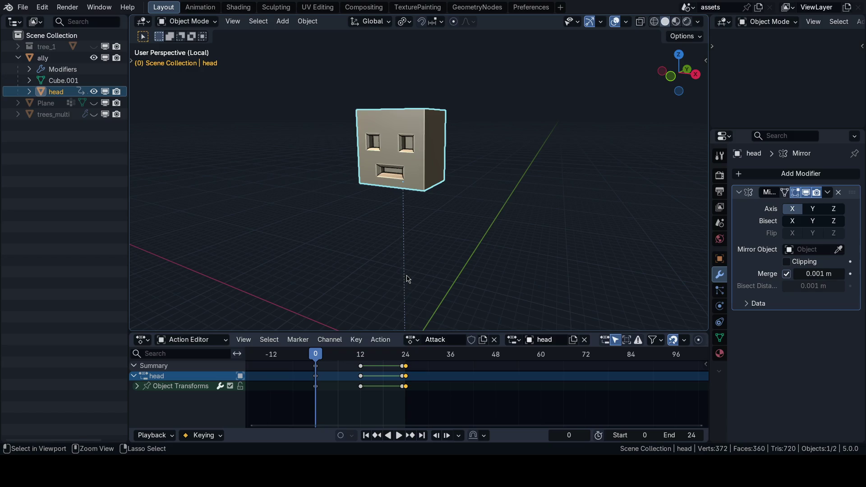
pyautogui.hotkey('ctrl', 's')
pyautogui.click(407, 64)
pyautogui.click(43, 58)
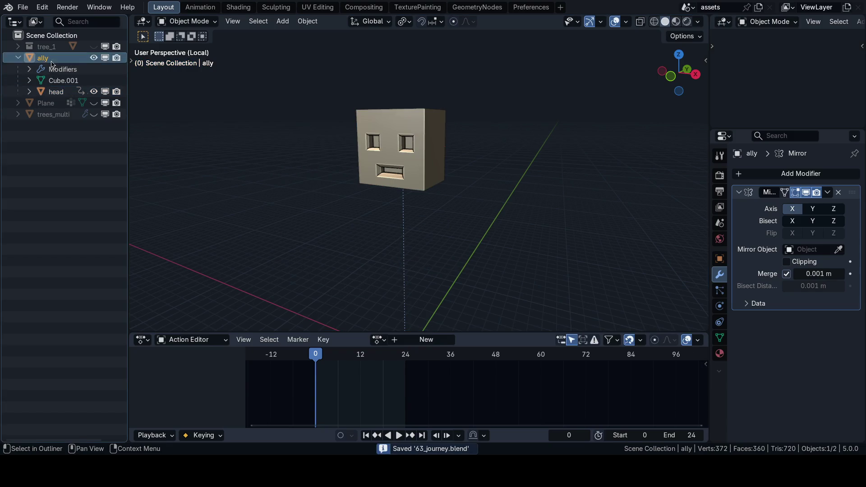
pyautogui.click(57, 91)
pyautogui.press('m')
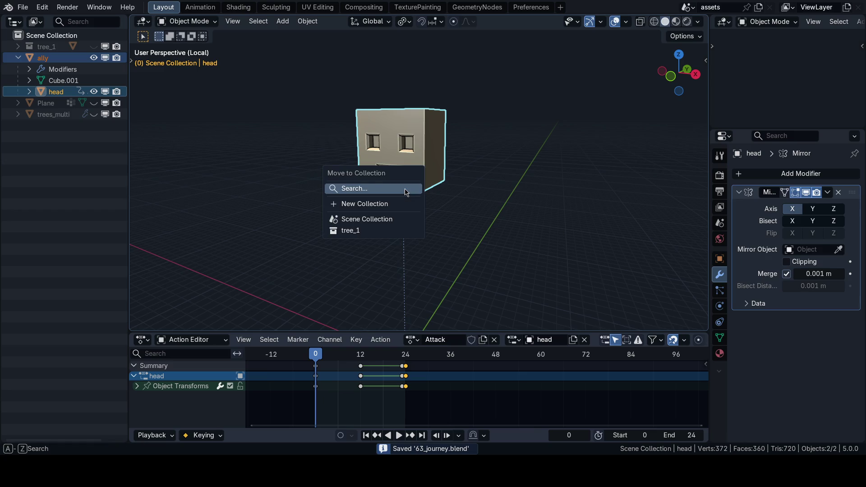
pyautogui.press('Escape')
pyautogui.press('/')
pyautogui.scroll(1, 413, 215)
# Close the Action Editor area and show the Godot Pipeline sidebar tab beside the character
pyautogui.press('n')
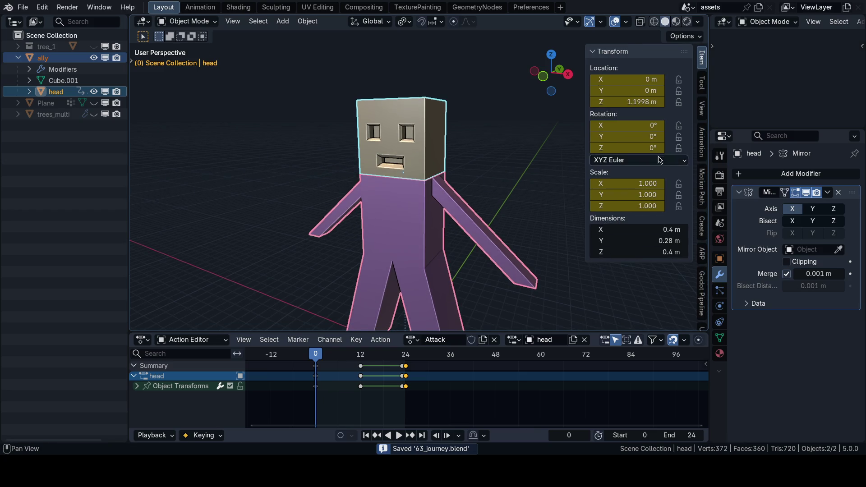
pyautogui.rightClick(589, 345)
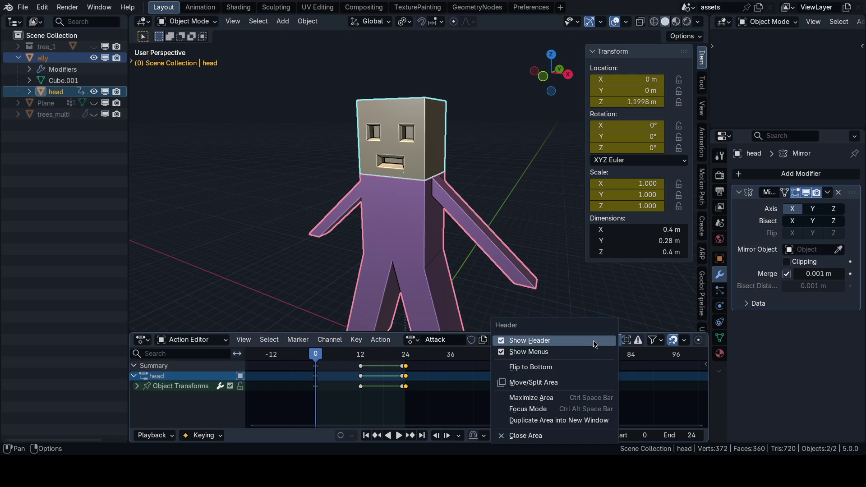
pyautogui.click(526, 435)
pyautogui.click(702, 315)
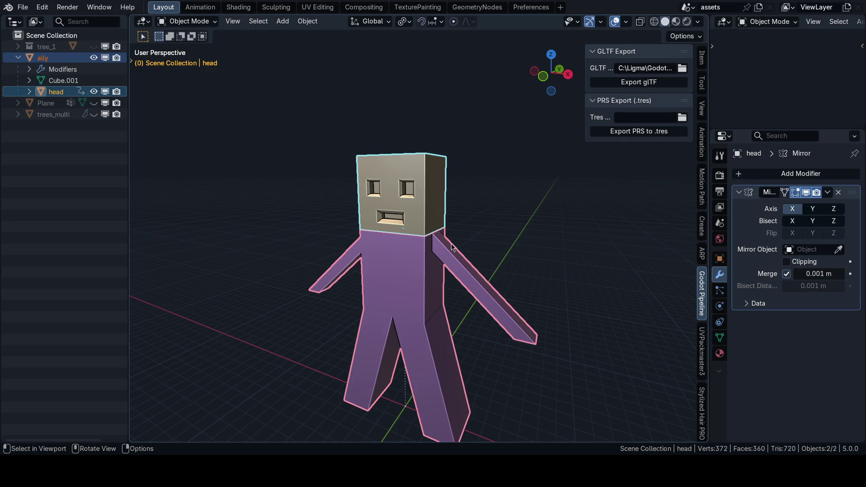
pyautogui.moveTo(363, 237); pyautogui.dragTo(386, 236, button='middle')
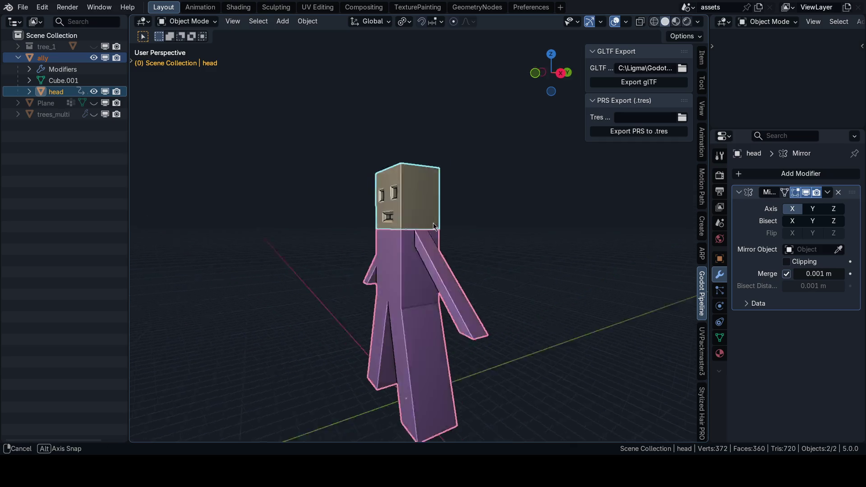
pyautogui.moveTo(467, 233); pyautogui.dragTo(448, 245, button='middle')
pyautogui.moveTo(465, 229)
pyautogui.mouseDown(button='middle')
pyautogui.moveTo(407, 247)
pyautogui.moveTo(487, 261)
pyautogui.mouseUp(button='middle')
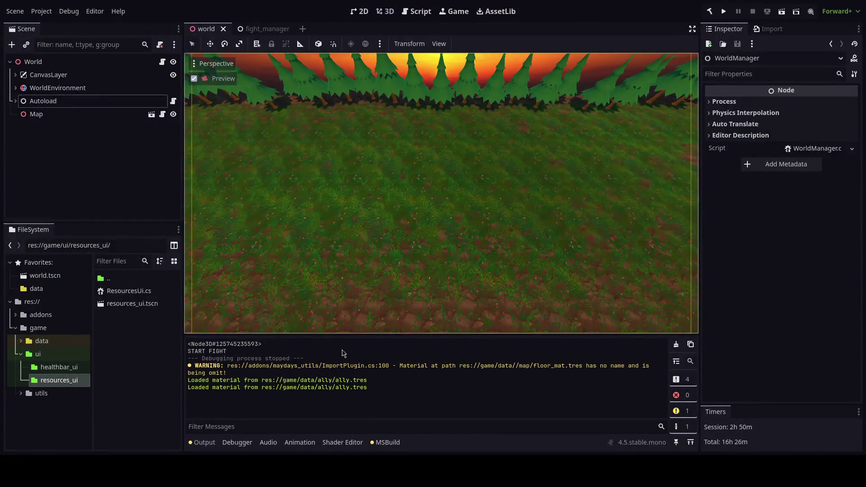
# Open res://game/data/ally in the FileSystem dock and open ally.glb's Advanced Import Settings
pyautogui.click(41, 340)
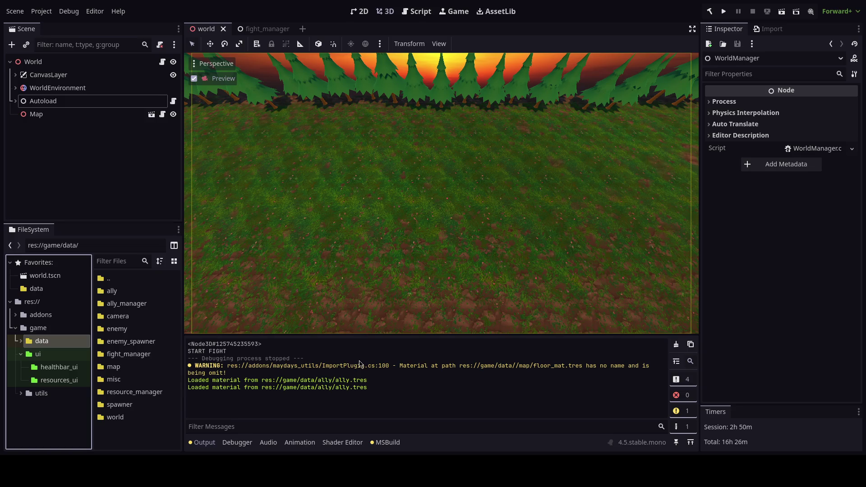
pyautogui.moveTo(369, 380); pyautogui.dragTo(186, 380)
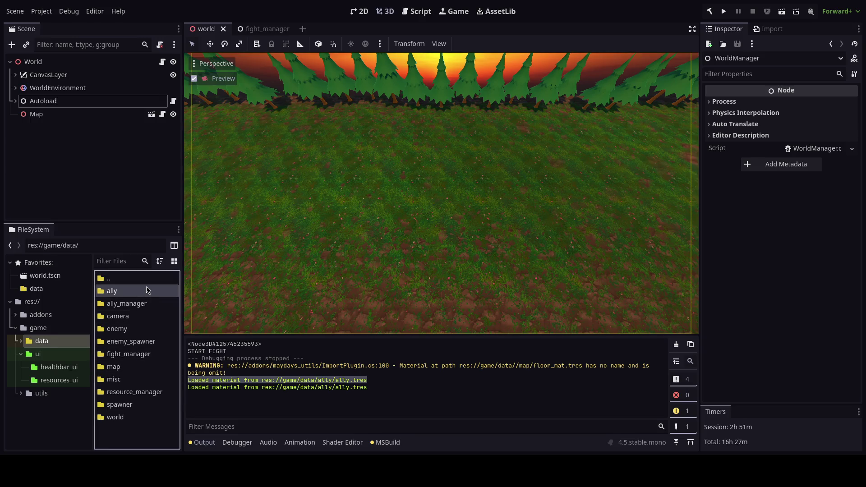
pyautogui.doubleClick(112, 290)
pyautogui.doubleClick(140, 306)
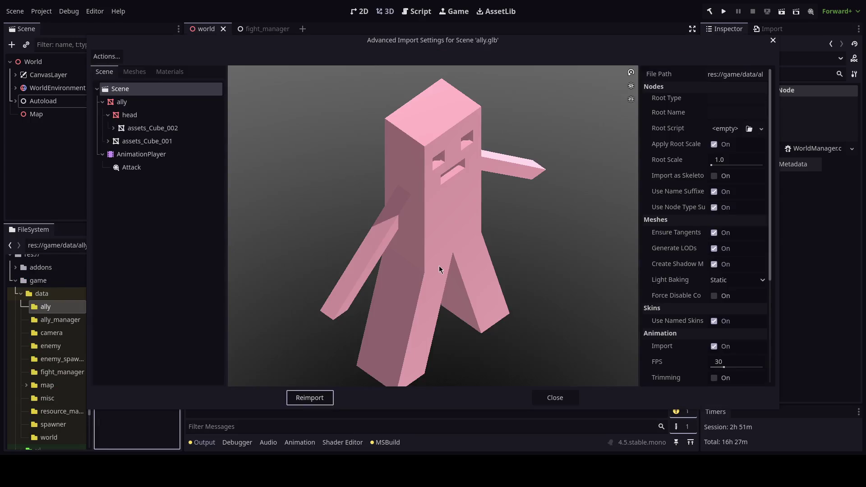
pyautogui.scroll(-2, 366, 244)
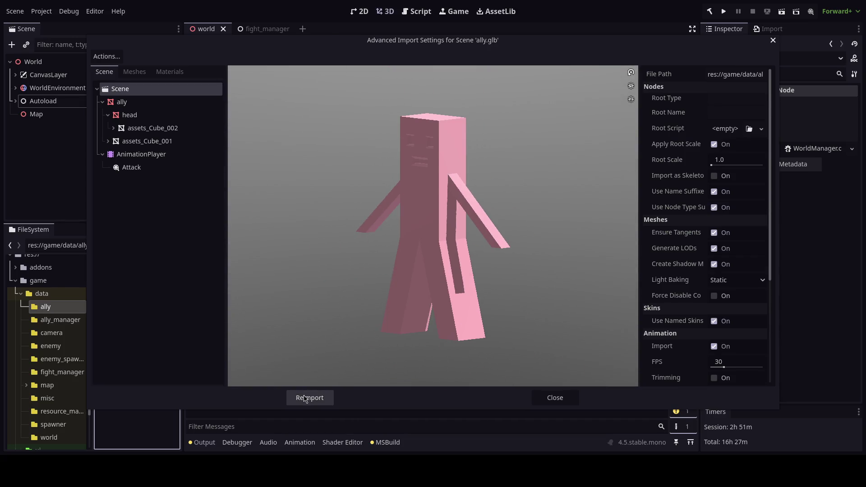
# Reimport the ally model, select the Attack animation and play its preview from several angles
pyautogui.click(309, 399)
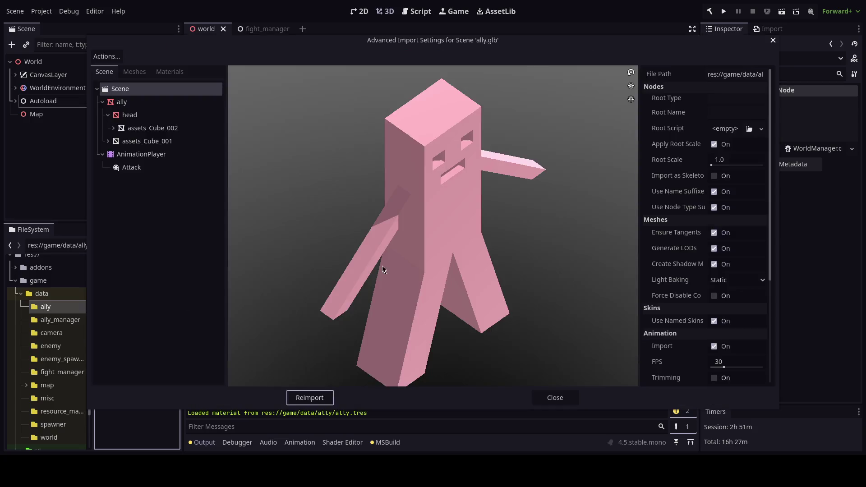
pyautogui.moveTo(382, 268); pyautogui.dragTo(379, 204)
pyautogui.click(131, 167)
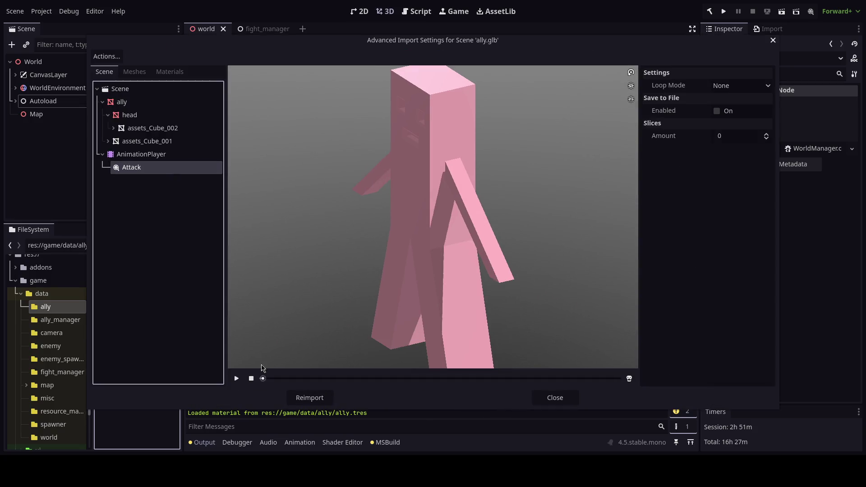
pyautogui.click(236, 378)
pyautogui.moveTo(405, 278)
pyautogui.mouseDown()
pyautogui.moveTo(420, 214)
pyautogui.moveTo(449, 237)
pyautogui.mouseUp()
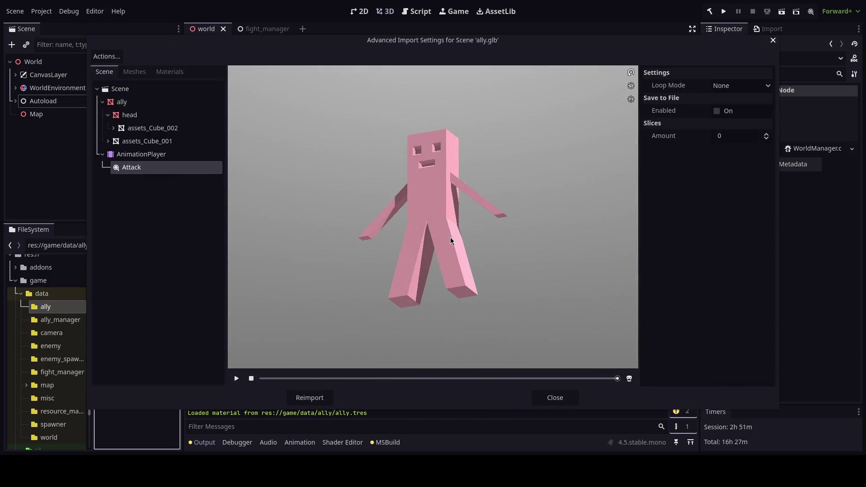
pyautogui.click(236, 379)
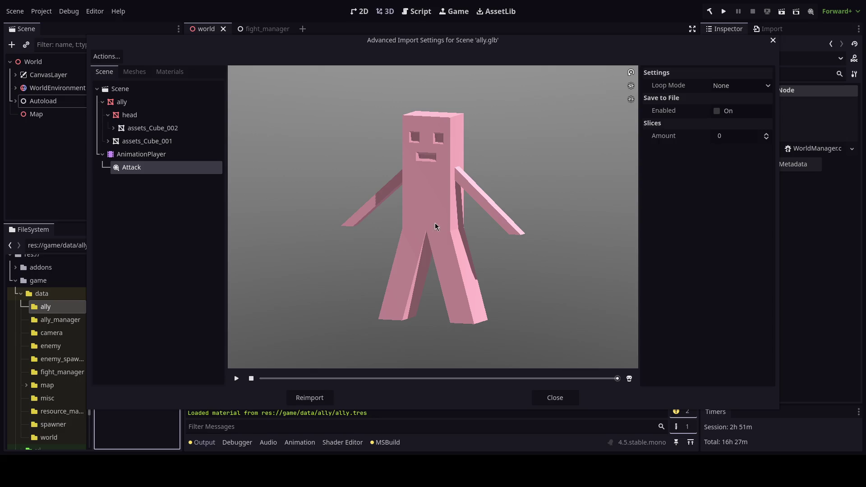
pyautogui.moveTo(435, 223); pyautogui.dragTo(434, 170)
pyautogui.click(237, 378)
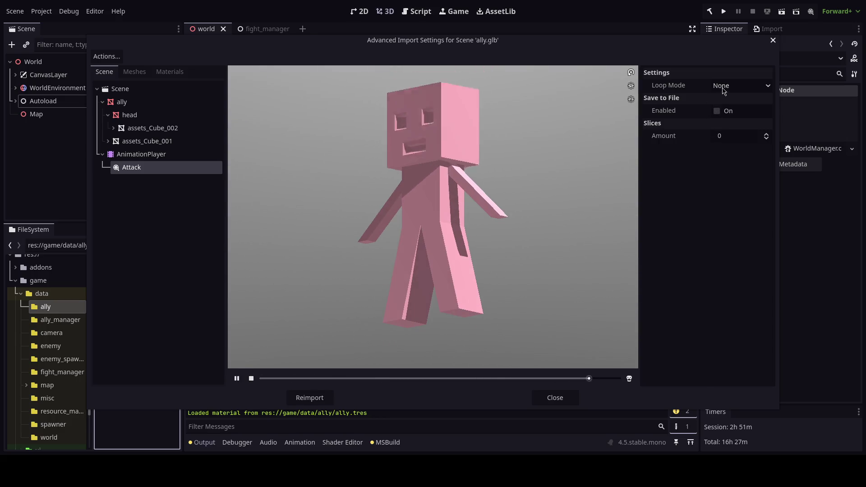
# Set the Attack animation's Loop Mode to Linear, replay it, and close the import settings
pyautogui.click(742, 85)
pyautogui.click(731, 100)
pyautogui.click(236, 378)
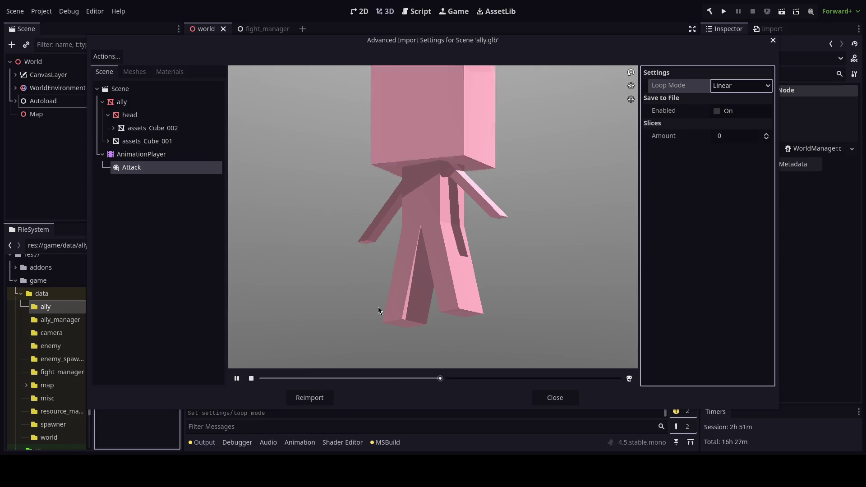
pyautogui.moveTo(378, 307)
pyautogui.mouseDown()
pyautogui.moveTo(472, 282)
pyautogui.moveTo(471, 215)
pyautogui.moveTo(492, 239)
pyautogui.mouseUp()
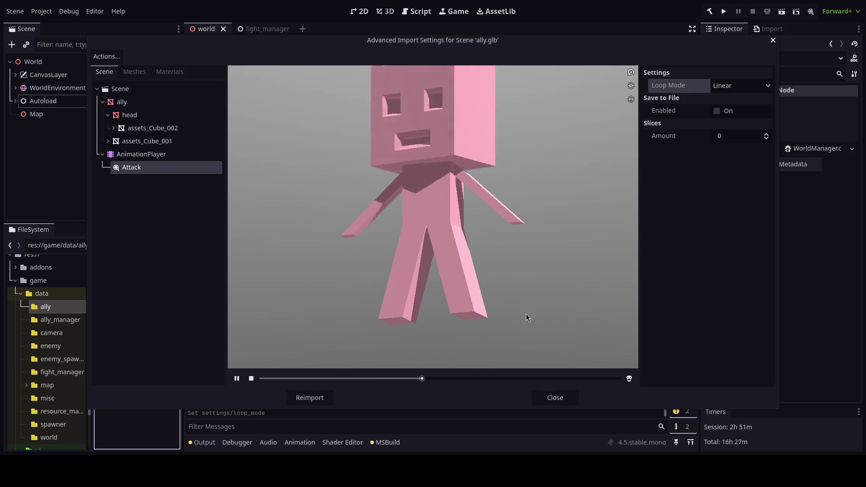
pyautogui.click(555, 398)
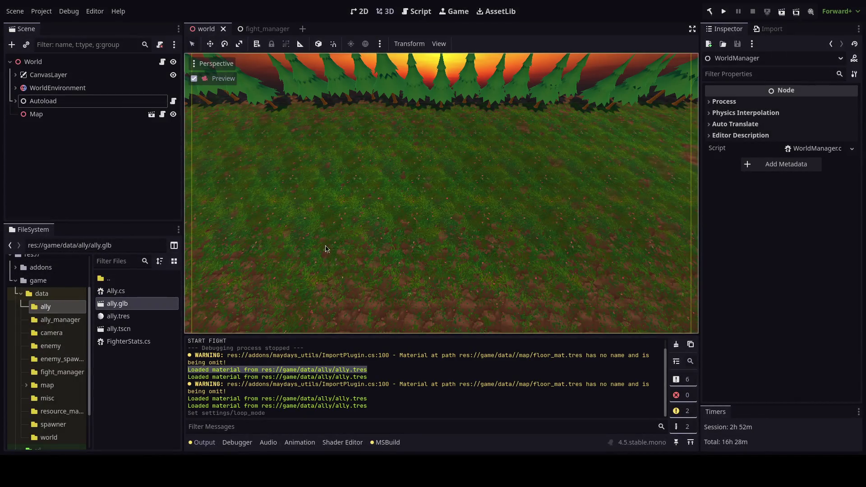
# Switch to Blender and load a recent character blend file, discarding unsaved changes
pyautogui.hotkey('alt', 'Tab')
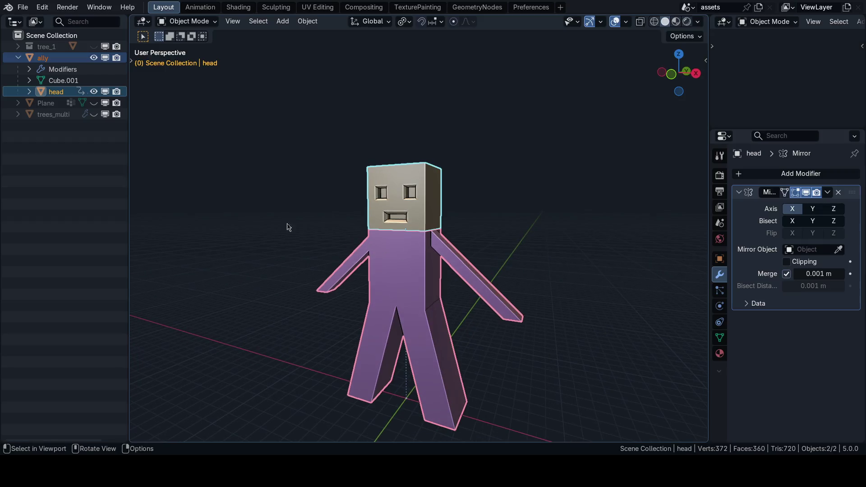
pyautogui.click(24, 6)
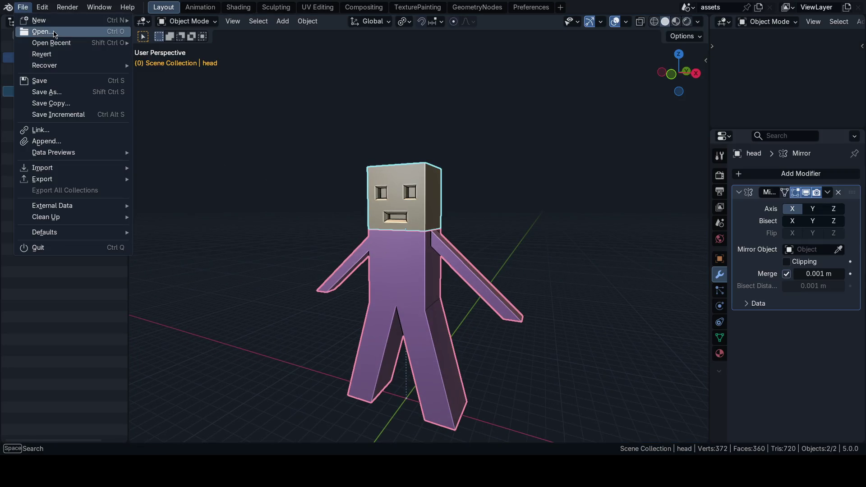
pyautogui.click(184, 60)
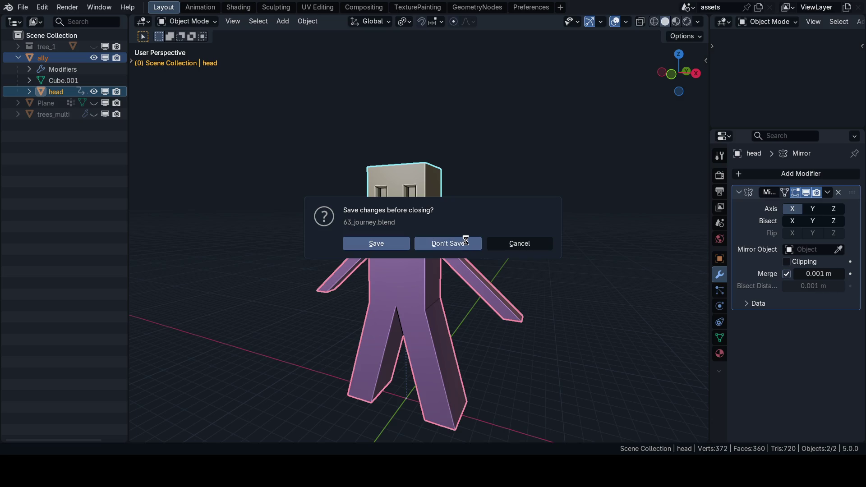
pyautogui.click(448, 243)
pyautogui.scroll(-3, 463, 224)
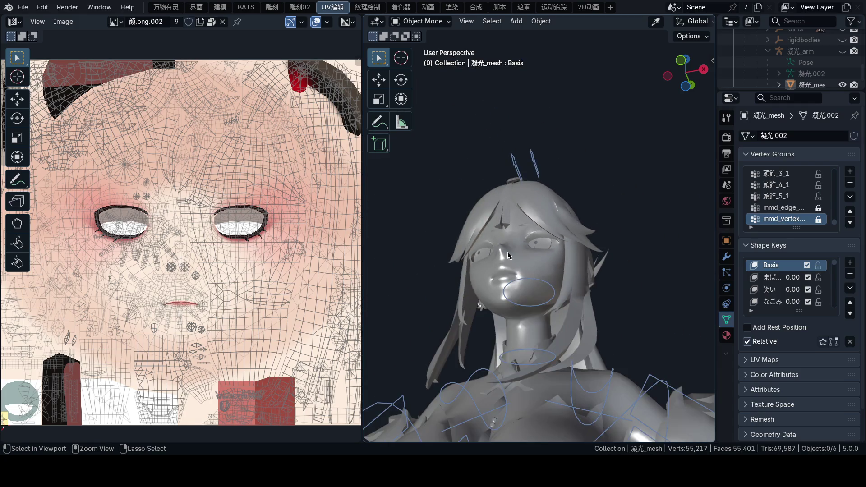
# Inspect the character from front and side views with adjusted viewport shading
pyautogui.hotkey('ctrl', 'space')
pyautogui.press('1')
pyautogui.press('pagedown')
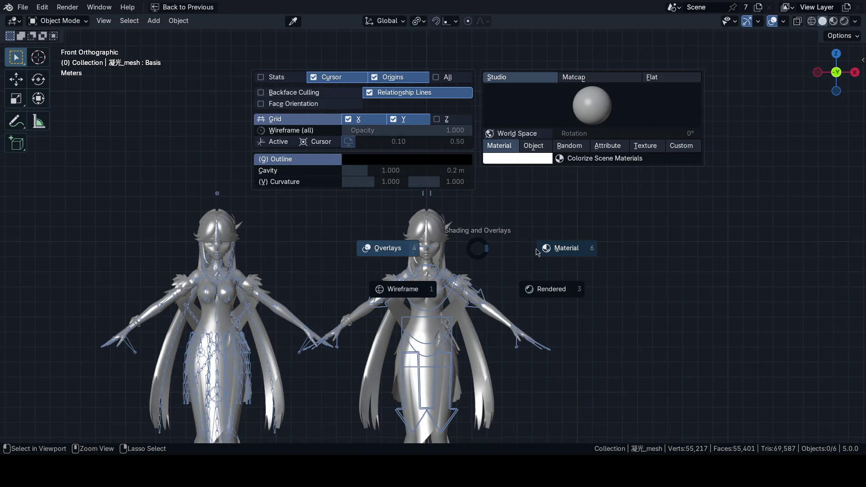
pyautogui.click(568, 245)
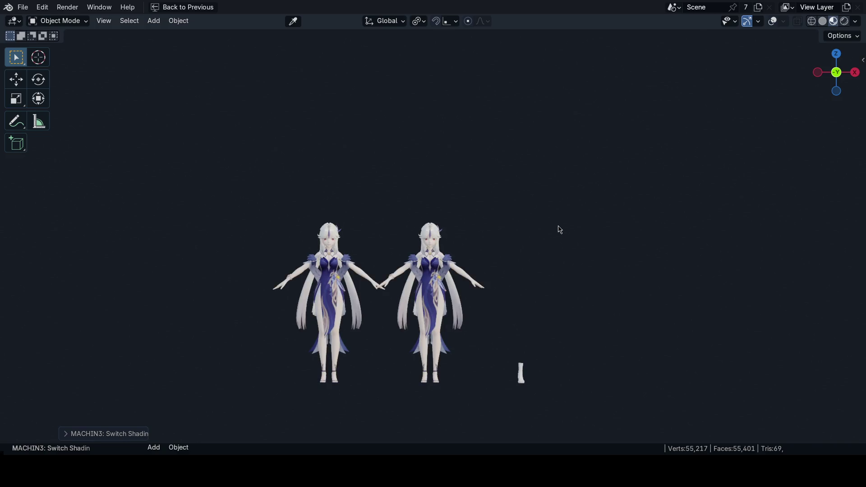
pyautogui.press('`')
pyautogui.click(530, 254)
pyautogui.scroll(4, 454, 296)
pyautogui.scroll(3, 454, 296)
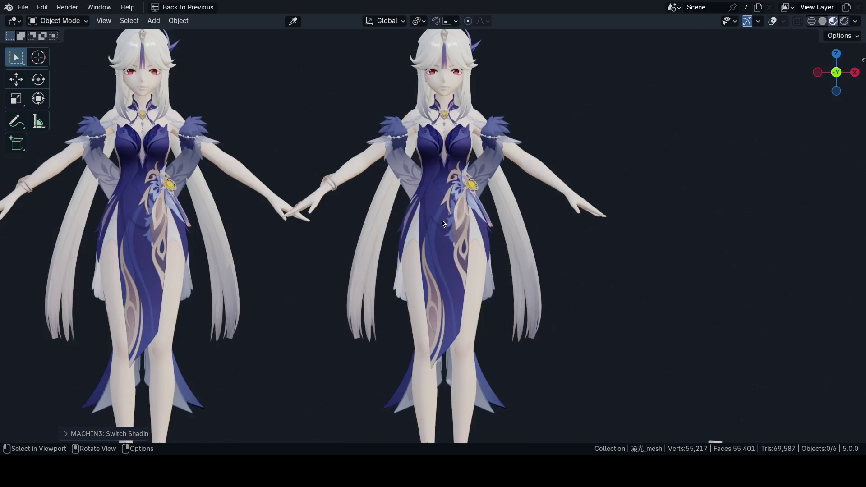
pyautogui.press('KP_1')
pyautogui.press('KP_3')
pyautogui.scroll(3, 454, 296)
pyautogui.press('KP_1')
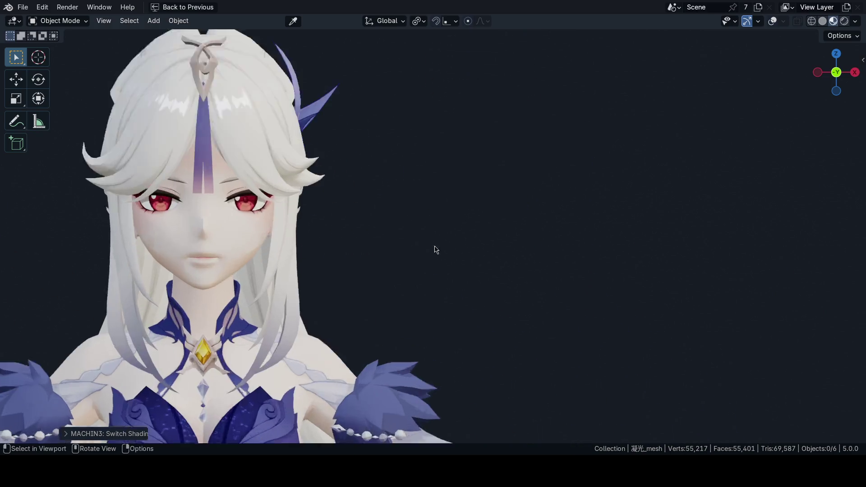
pyautogui.scroll(2, 561, 261)
pyautogui.scroll(-1, 452, 281)
pyautogui.hotkey('ctrl', 'space')
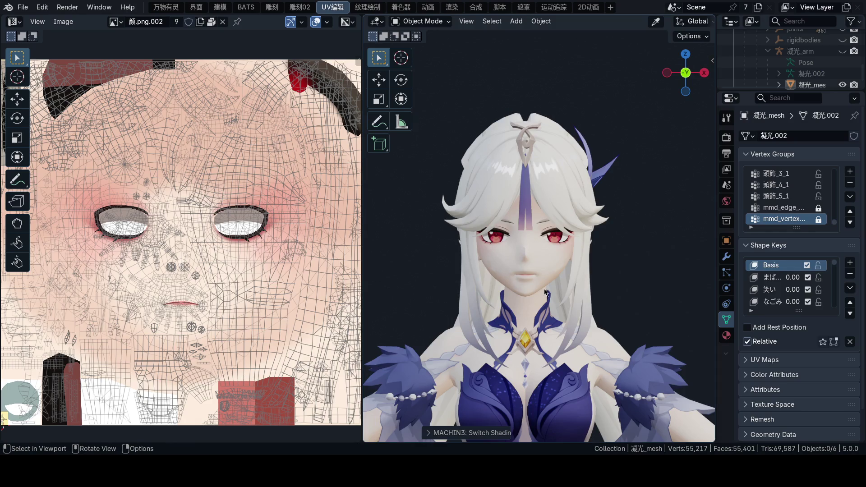
pyautogui.scroll(-2, 546, 297)
pyautogui.scroll(2, 547, 297)
# Preview three eye expression shape keys (including 眼角上) by dragging Value, resetting each to zero
pyautogui.moveTo(792, 278); pyautogui.dragTo(790, 273)
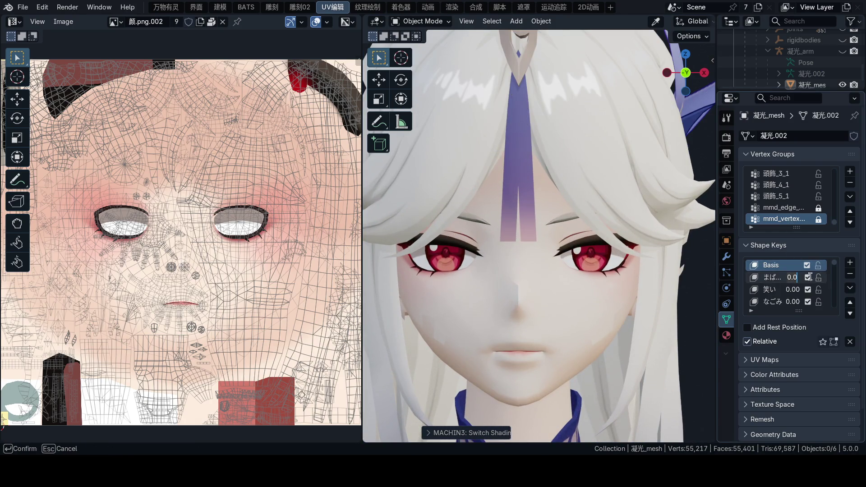
pyautogui.scroll(5, 785, 204)
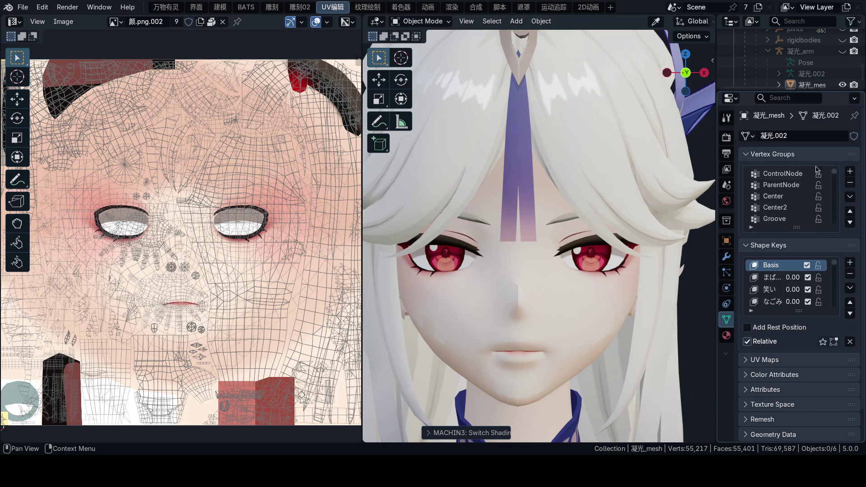
pyautogui.click(792, 198)
pyautogui.click(779, 277)
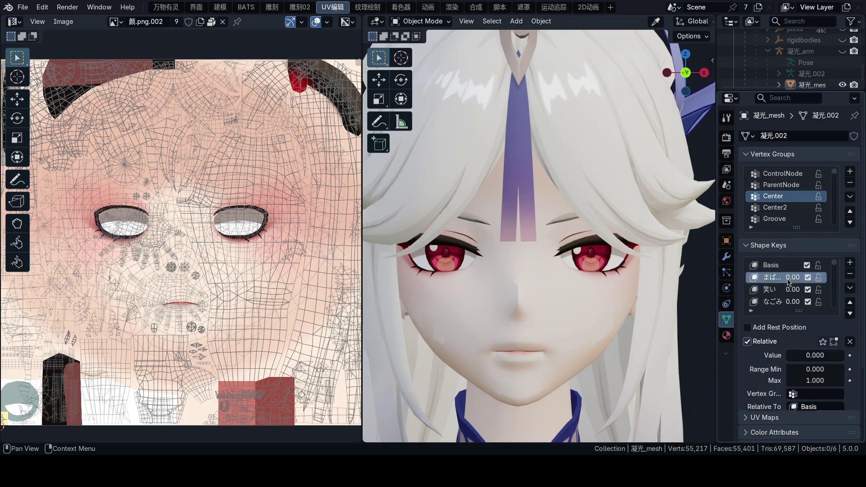
pyautogui.moveTo(816, 356); pyautogui.dragTo(829, 355)
pyautogui.rightClick(815, 356)
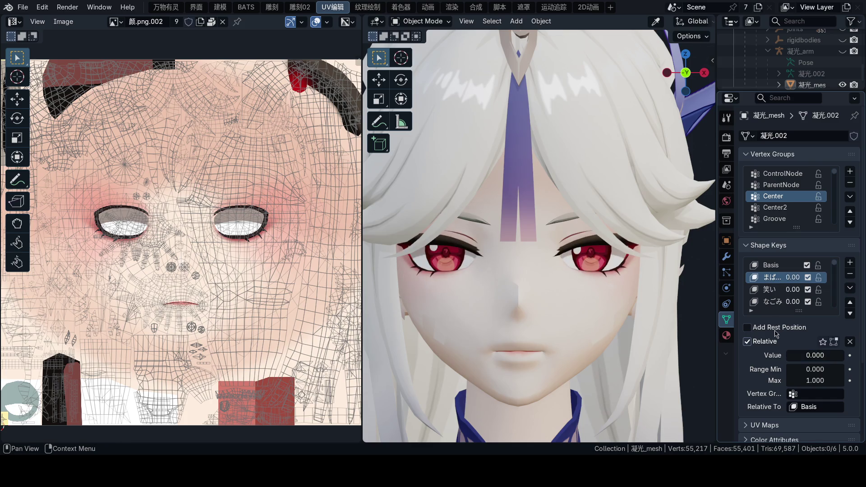
pyautogui.scroll(-3, 785, 292)
pyautogui.scroll(-3, 785, 292)
pyautogui.click(779, 290)
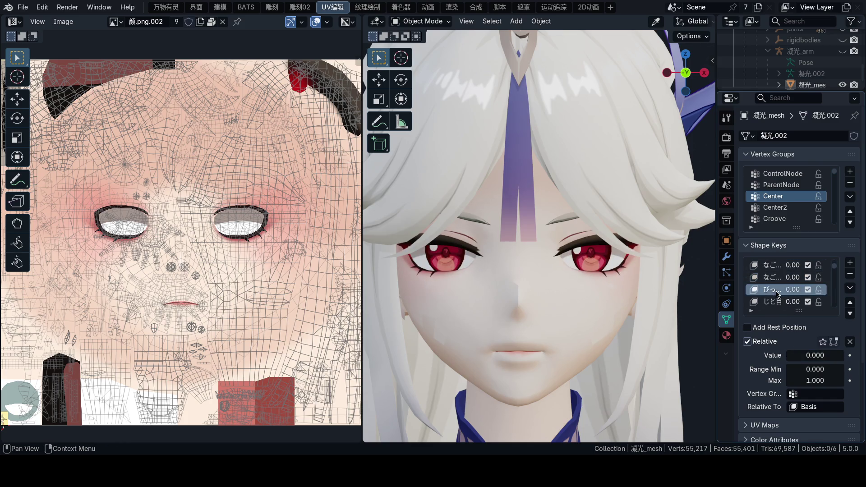
pyautogui.moveTo(810, 356); pyautogui.dragTo(829, 356)
pyautogui.rightClick(816, 356)
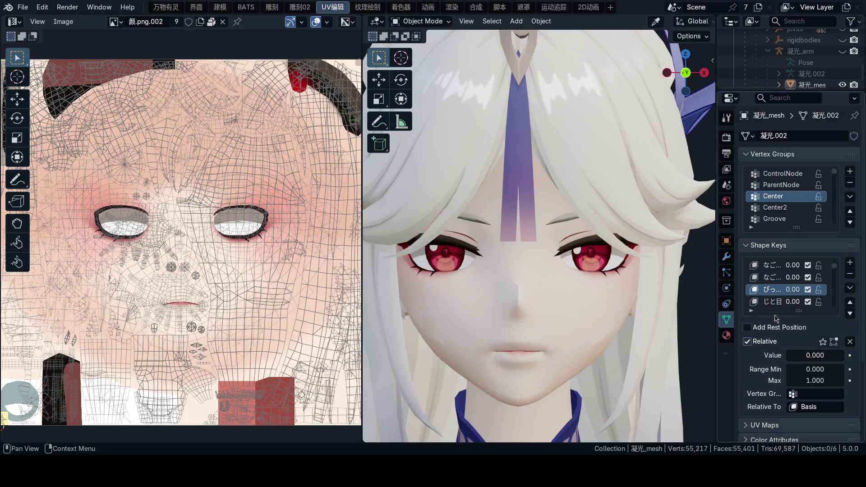
pyautogui.scroll(-3, 777, 295)
pyautogui.click(777, 290)
pyautogui.moveTo(809, 356); pyautogui.dragTo(829, 355)
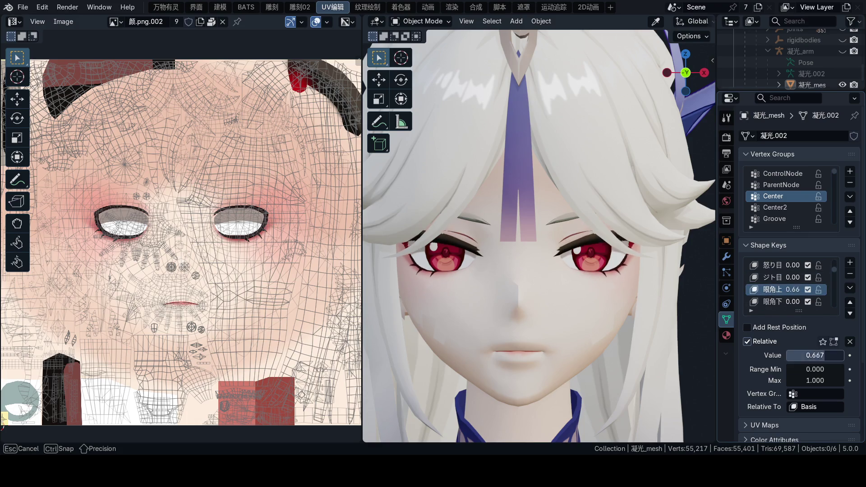
pyautogui.rightClick(816, 355)
pyautogui.scroll(-3, 799, 338)
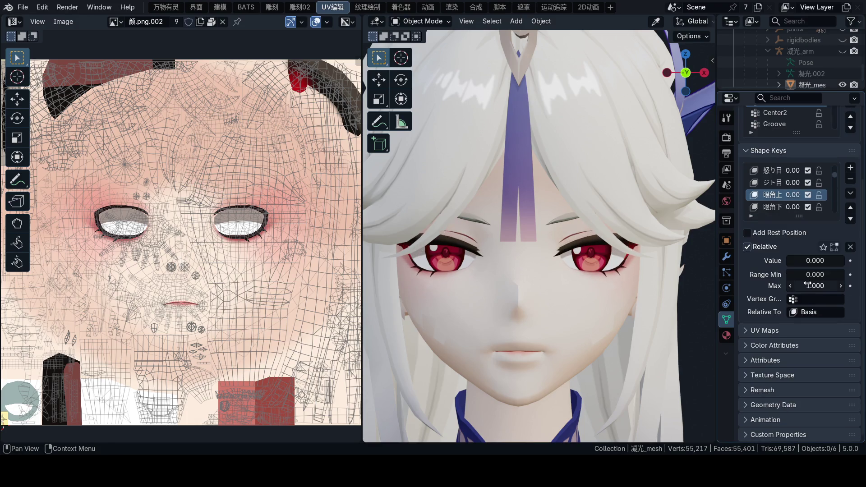
# Start a fresh General scene from File > New without saving the character file
pyautogui.click(22, 7)
pyautogui.click(39, 20)
pyautogui.click(176, 31)
pyautogui.click(450, 247)
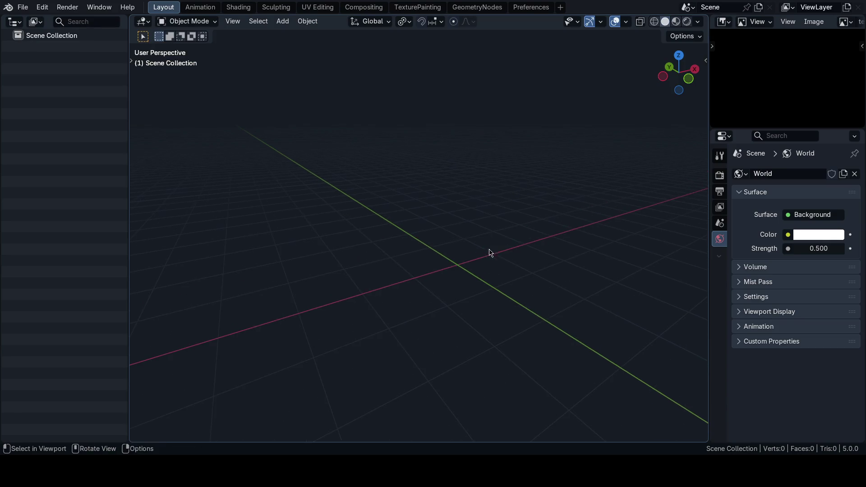
pyautogui.press('KP_1')
pyautogui.moveTo(485, 258)
pyautogui.mouseDown(button='middle')
pyautogui.moveTo(528, 243)
pyautogui.moveTo(523, 218)
pyautogui.moveTo(491, 252)
pyautogui.mouseUp(button='middle')
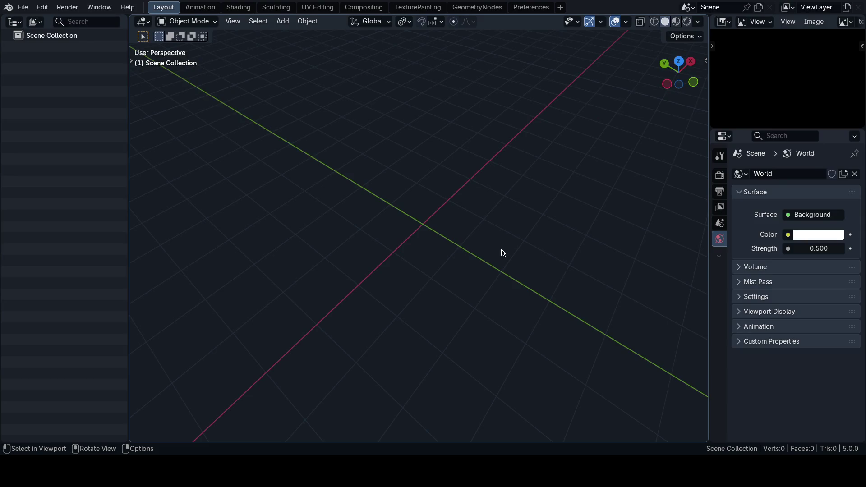
pyautogui.moveTo(449, 203)
pyautogui.mouseDown(button='middle')
pyautogui.moveTo(442, 183)
pyautogui.moveTo(469, 248)
pyautogui.mouseUp(button='middle')
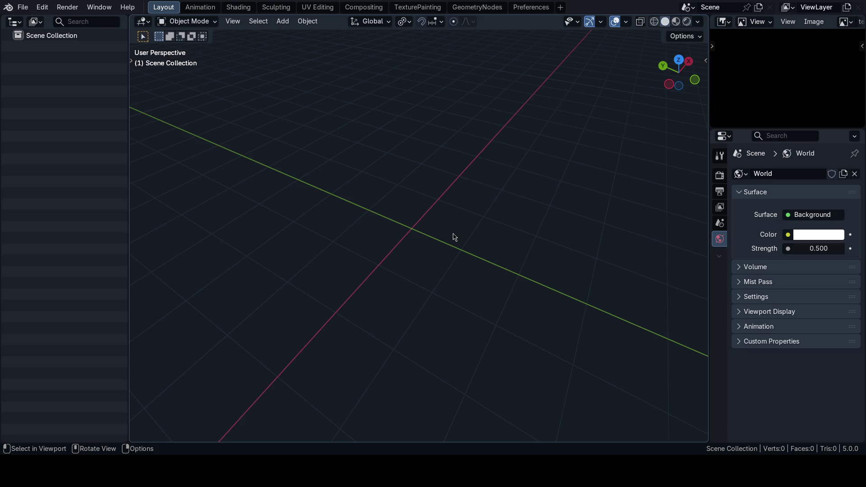
pyautogui.moveTo(408, 229); pyautogui.dragTo(435, 204, button='middle')
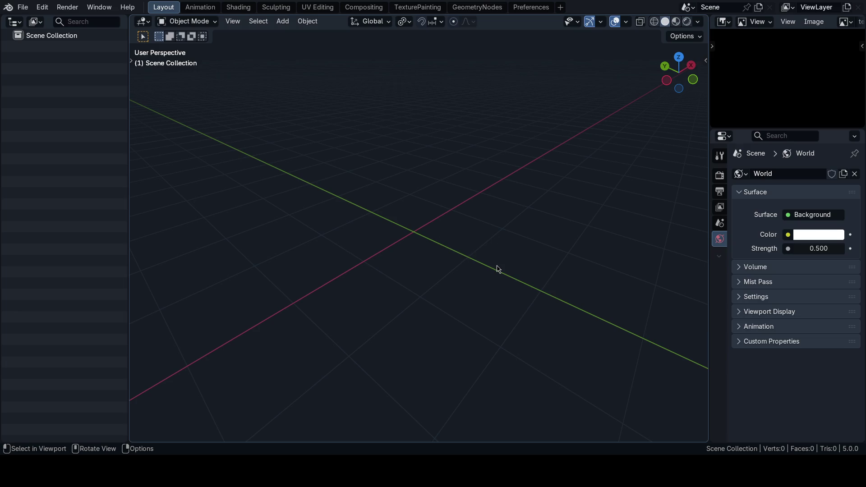
pyautogui.moveTo(426, 217)
pyautogui.mouseDown(button='middle')
pyautogui.moveTo(439, 208)
pyautogui.moveTo(444, 217)
pyautogui.mouseUp(button='middle')
pyautogui.hotkey('shift', 'a')
pyautogui.press('Escape')
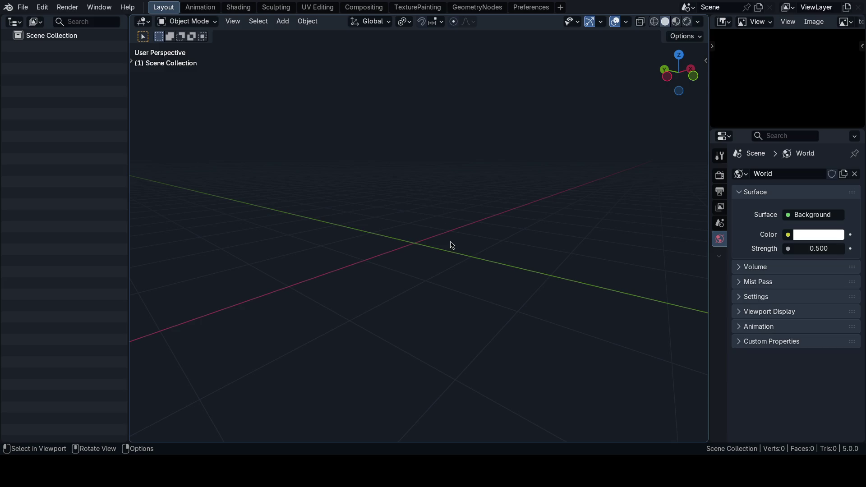
pyautogui.moveTo(452, 245); pyautogui.dragTo(434, 253, button='middle')
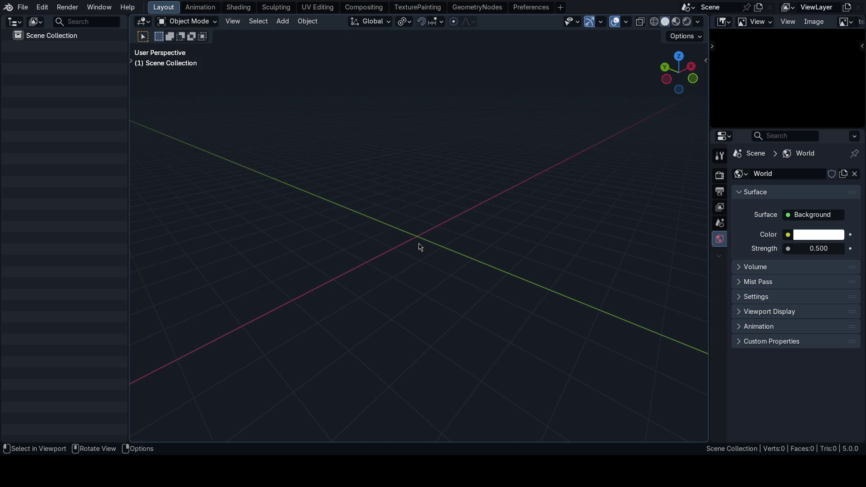
pyautogui.scroll(2, 409, 238)
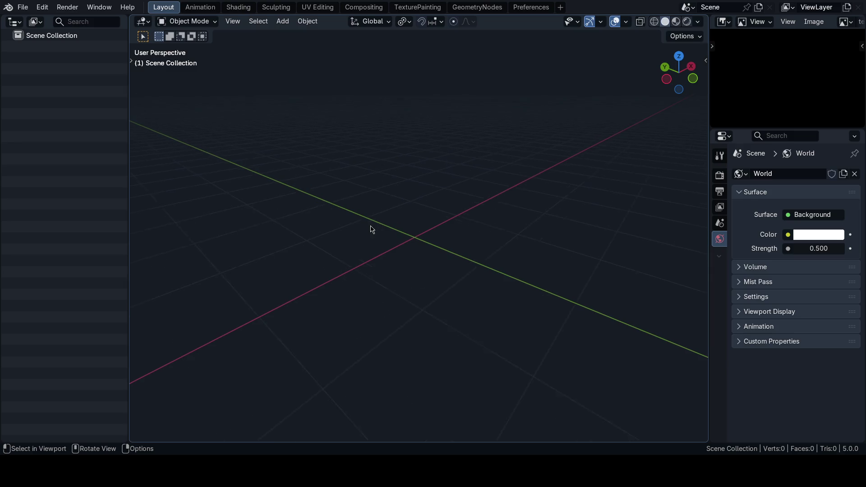
pyautogui.scroll(1, 407, 233)
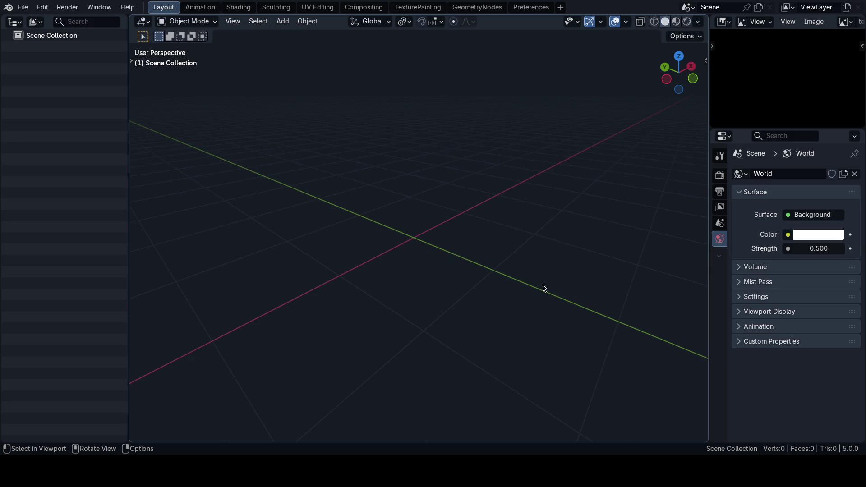
pyautogui.moveTo(437, 292); pyautogui.dragTo(429, 288, button='middle')
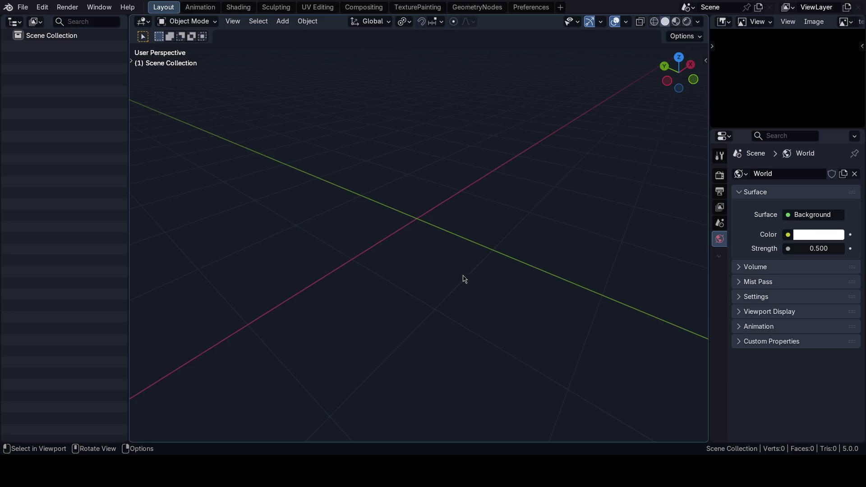
pyautogui.moveTo(465, 279)
pyautogui.mouseDown(button='middle')
pyautogui.moveTo(433, 252)
pyautogui.moveTo(451, 240)
pyautogui.mouseUp(button='middle')
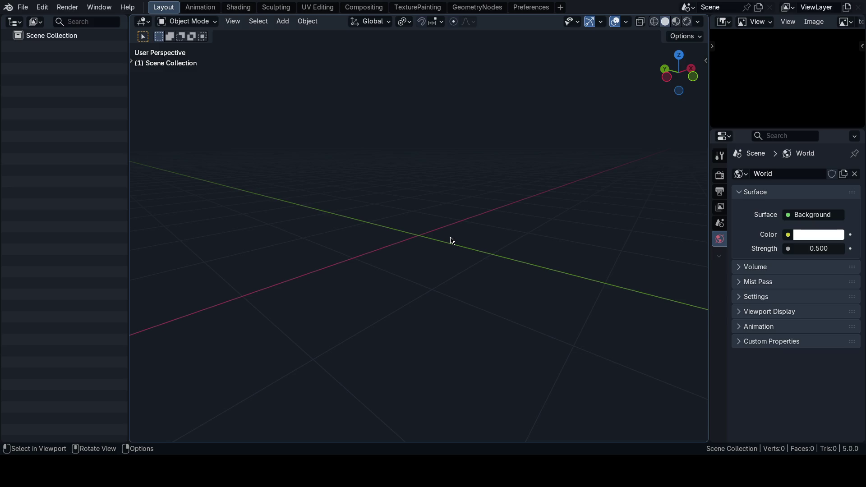
pyautogui.moveTo(452, 241); pyautogui.dragTo(428, 247, button='middle')
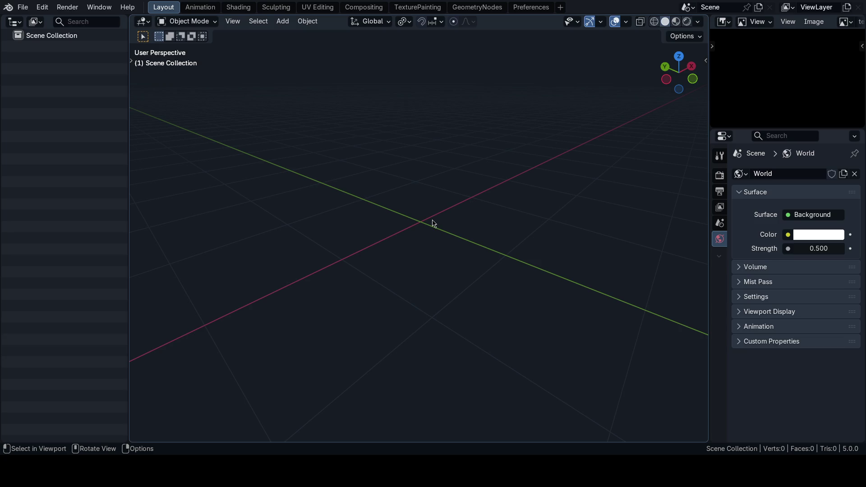
pyautogui.moveTo(413, 217); pyautogui.dragTo(408, 212, button='middle')
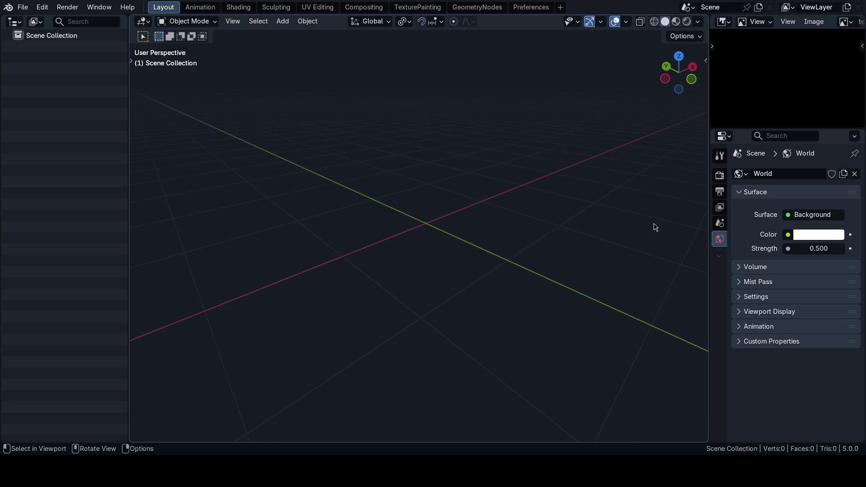
pyautogui.hotkey('alt', 'shift', 'z')
pyautogui.moveTo(415, 183); pyautogui.dragTo(486, 240, button='middle')
pyautogui.hotkey('alt', 'shift', 'z')
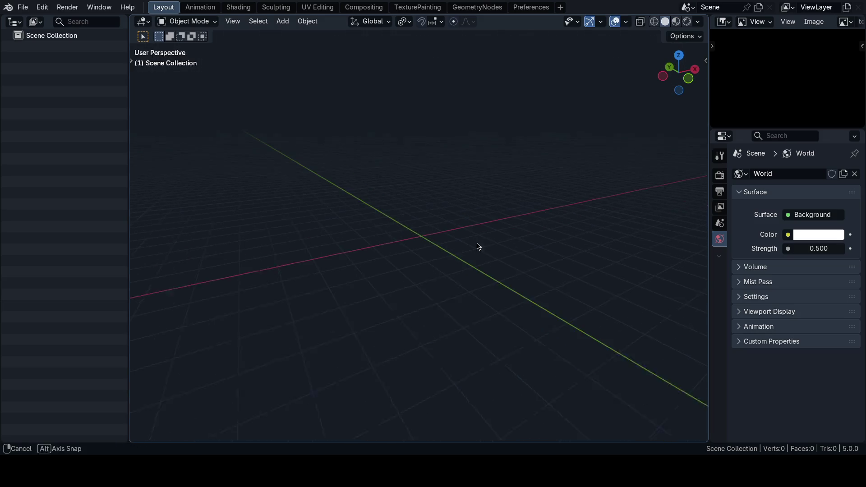
pyautogui.scroll(1, 481, 237)
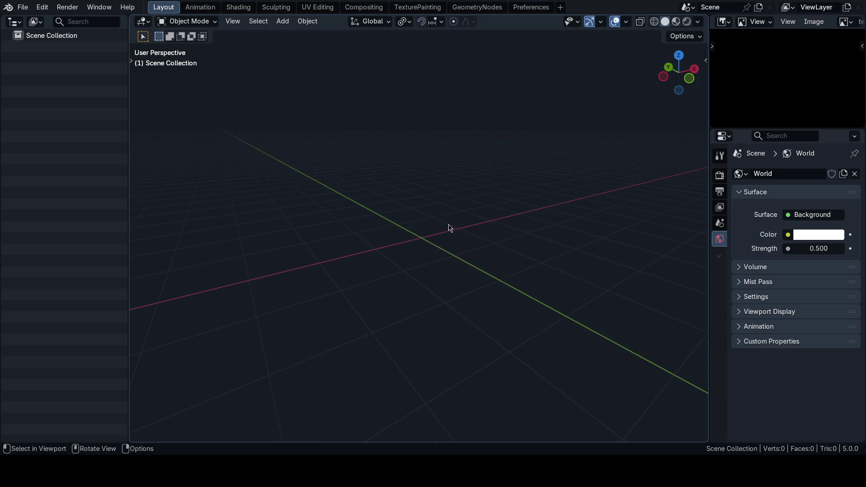
pyautogui.hotkey('shift', 'a')
pyautogui.press('Escape')
pyautogui.hotkey('shift', 'a')
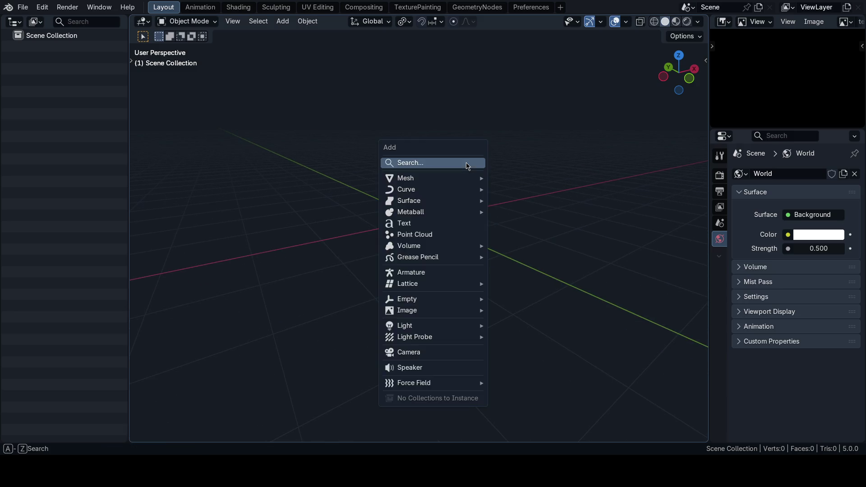
pyautogui.press('Escape')
pyautogui.hotkey('ctrl', 'alt', 'w')
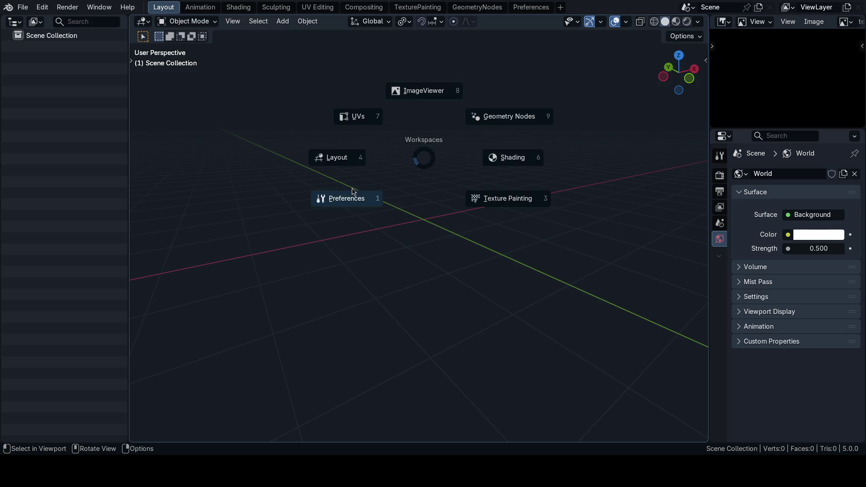
pyautogui.click(332, 196)
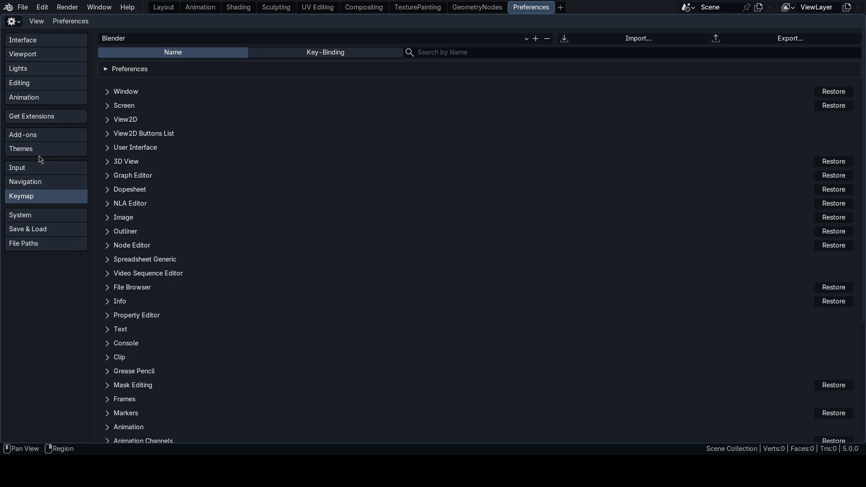
pyautogui.click(24, 135)
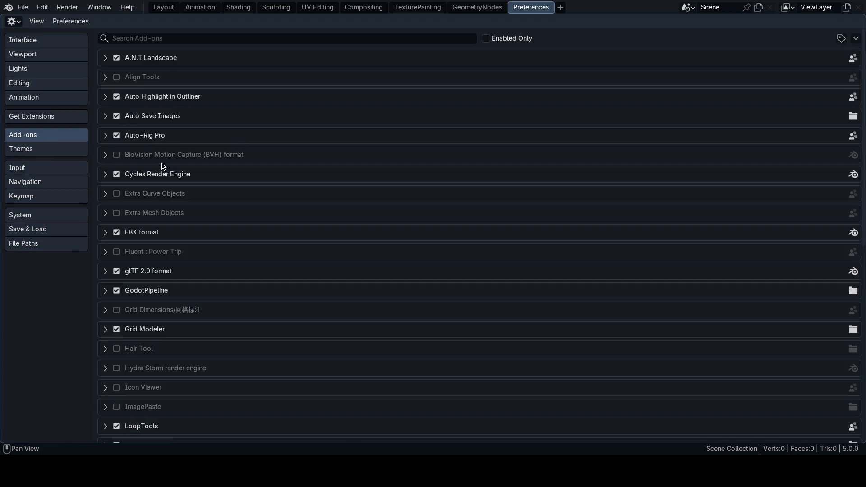
pyautogui.scroll(-1, 122, 329)
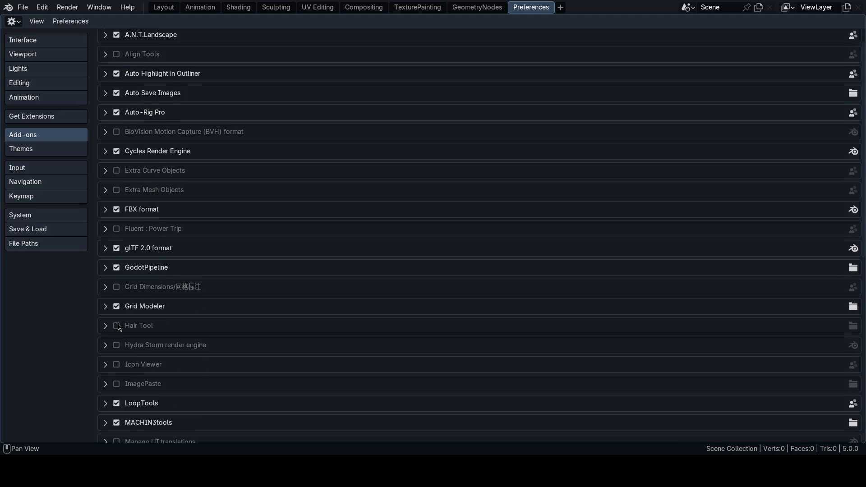
pyautogui.scroll(-2, 120, 327)
pyautogui.scroll(3, 135, 305)
pyautogui.hotkey('ctrl', 'Tab')
pyautogui.click(217, 150)
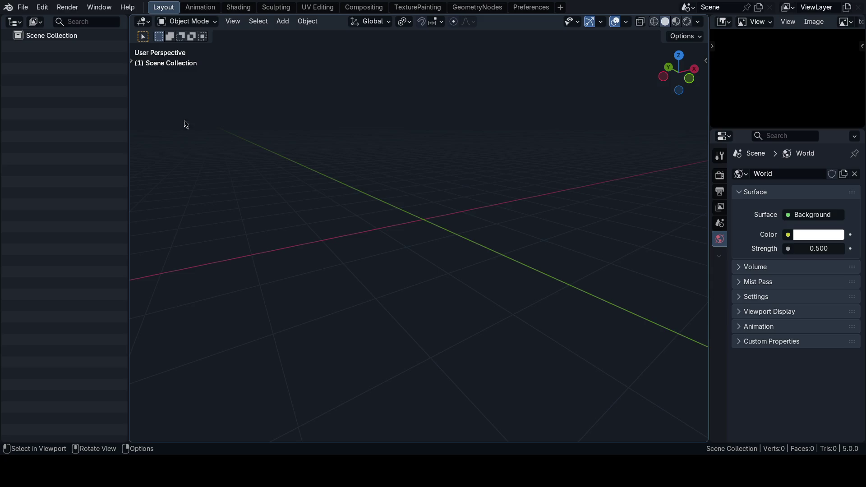
pyautogui.moveTo(339, 190); pyautogui.dragTo(408, 215, button='middle')
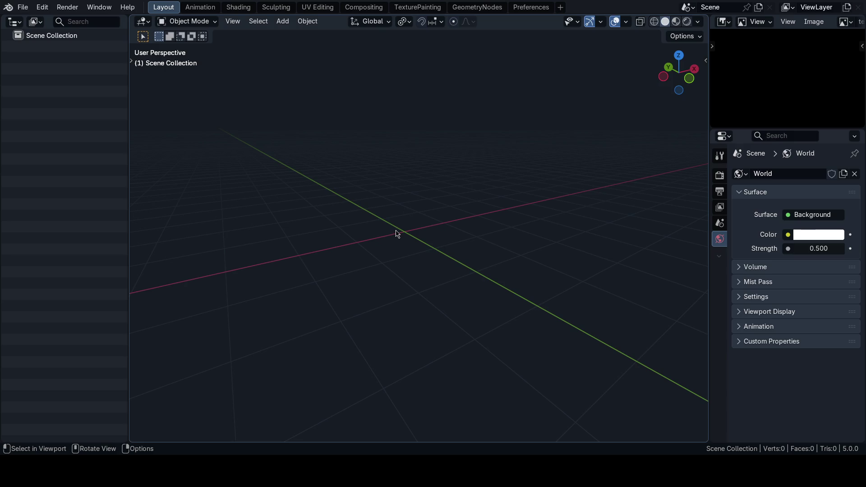
# Add a default cube to the empty scene via the Shift+A Mesh menu
pyautogui.moveTo(410, 223)
pyautogui.keyDown('shift'); pyautogui.mouseDown(button='middle')
pyautogui.moveTo(444, 240)
pyautogui.moveTo(466, 235)
pyautogui.mouseUp(button='middle'); pyautogui.keyUp('shift')
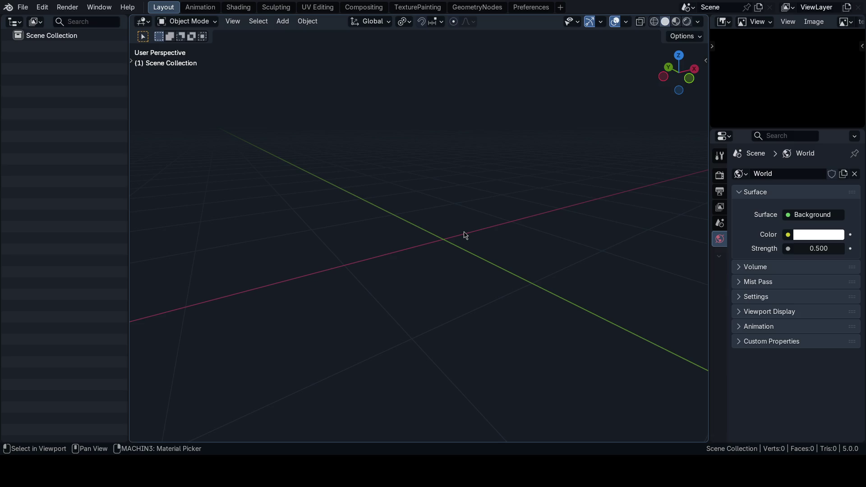
pyautogui.moveTo(465, 235)
pyautogui.keyDown('shift'); pyautogui.mouseDown(button='middle')
pyautogui.moveTo(436, 224)
pyautogui.moveTo(450, 227)
pyautogui.moveTo(427, 234)
pyautogui.moveTo(456, 252)
pyautogui.moveTo(474, 206)
pyautogui.mouseUp(button='middle'); pyautogui.keyUp('shift')
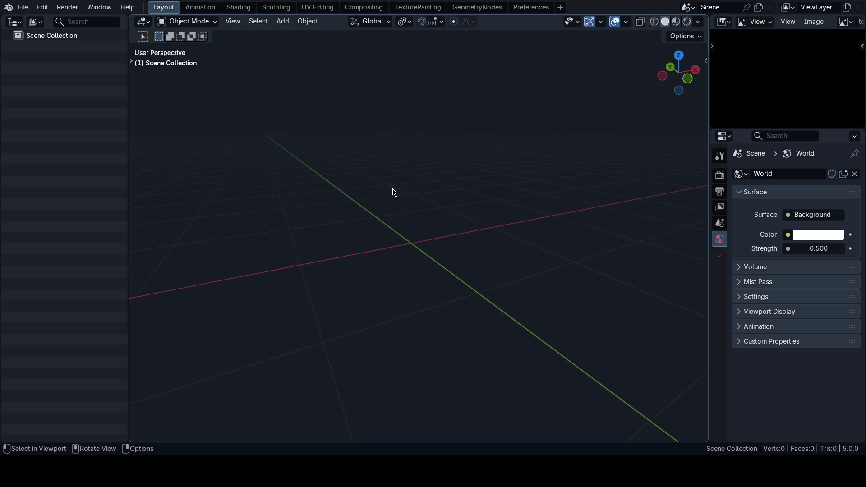
pyautogui.hotkey('shift', 'a')
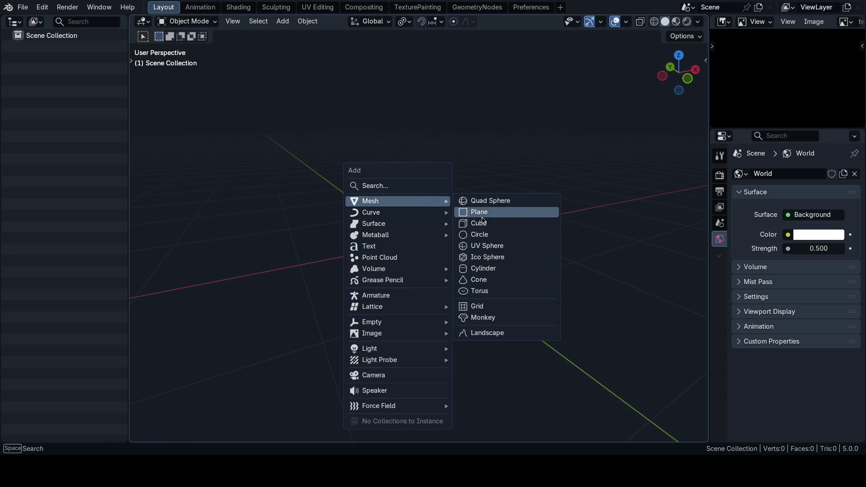
pyautogui.click(479, 223)
pyautogui.moveTo(437, 223)
pyautogui.mouseDown(button='middle')
pyautogui.moveTo(409, 224)
pyautogui.moveTo(416, 243)
pyautogui.mouseUp(button='middle')
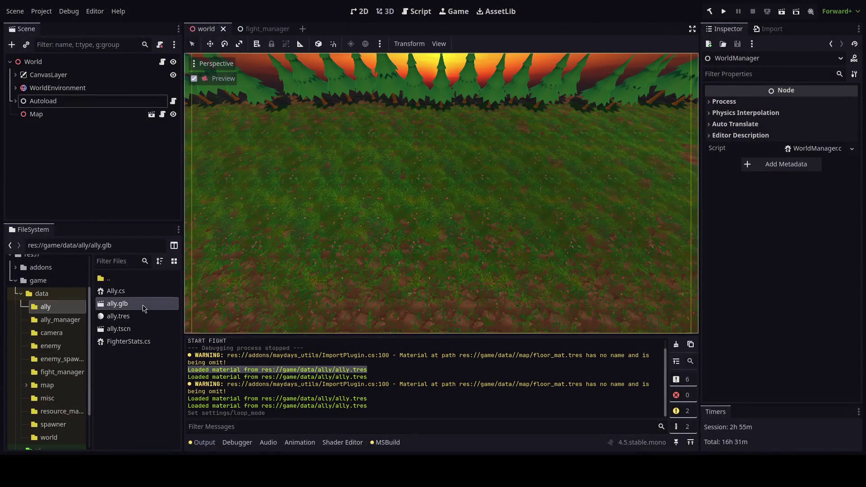
pyautogui.doubleClick(144, 304)
pyautogui.moveTo(406, 216); pyautogui.dragTo(421, 216)
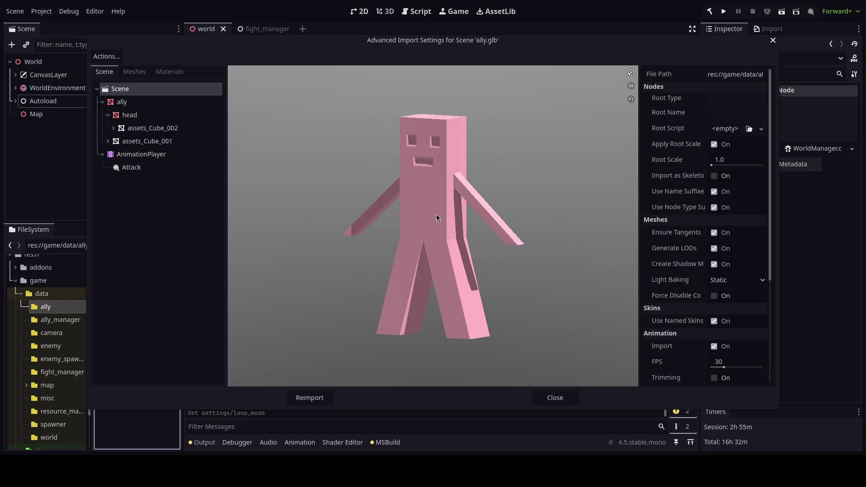
pyautogui.moveTo(413, 258); pyautogui.dragTo(437, 243)
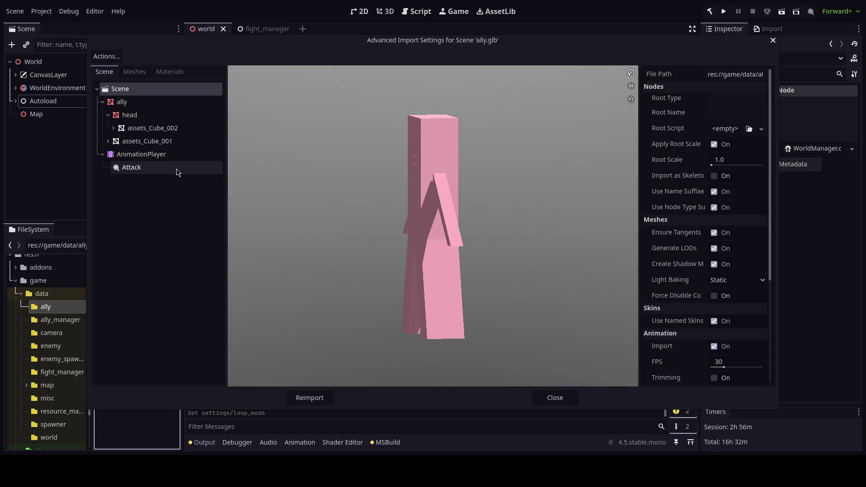
pyautogui.click(131, 167)
pyautogui.click(236, 379)
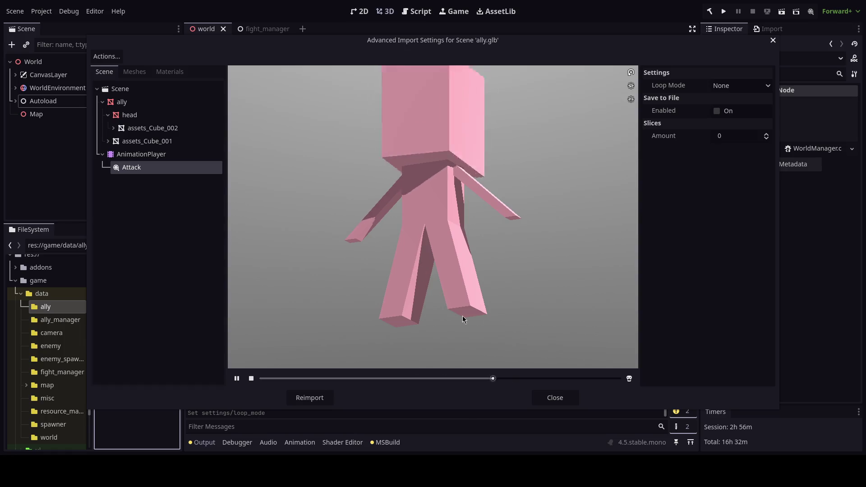
pyautogui.click(554, 397)
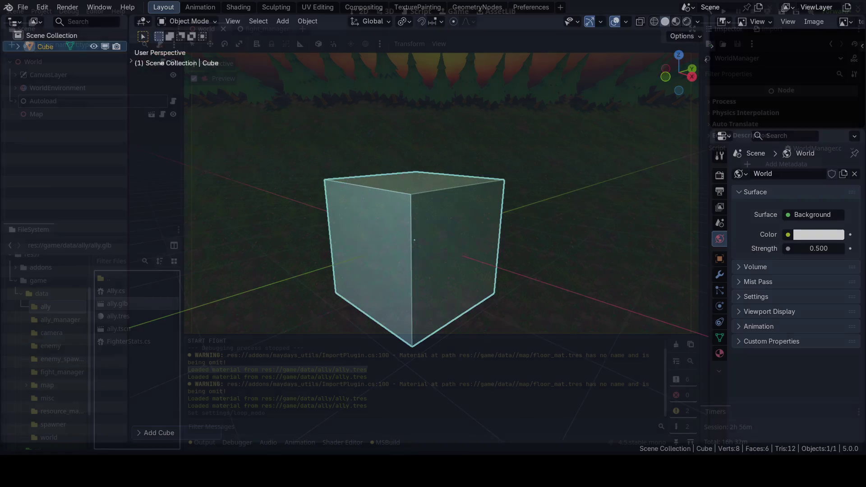
# In Edit Mode select the cube's right face, cancel moving it, and return to Object Mode
pyautogui.moveTo(459, 229)
pyautogui.mouseDown(button='middle')
pyautogui.moveTo(442, 219)
pyautogui.moveTo(468, 251)
pyautogui.moveTo(418, 182)
pyautogui.moveTo(475, 217)
pyautogui.moveTo(507, 216)
pyautogui.moveTo(476, 281)
pyautogui.moveTo(447, 250)
pyautogui.mouseUp(button='middle')
pyautogui.press('Tab')
pyautogui.hotkey('alt', 'a')
pyautogui.press('3')
pyautogui.click(413, 223)
pyautogui.press('g')
pyautogui.rightClick(461, 217)
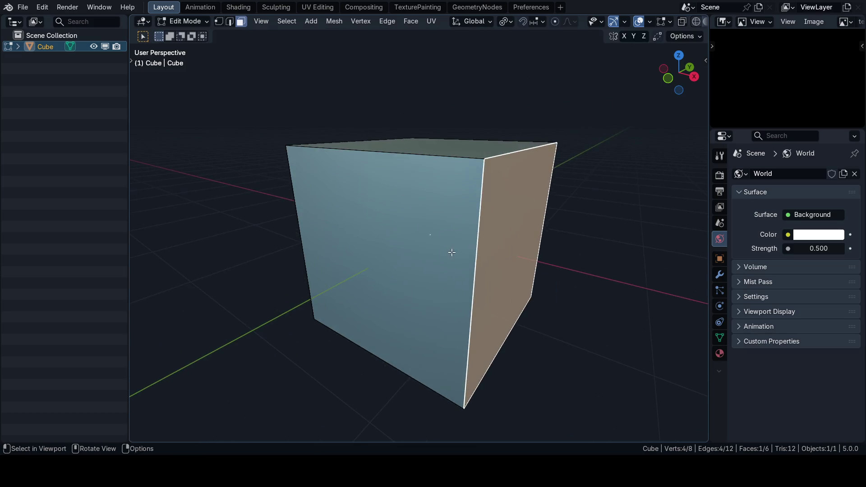
pyautogui.press('Tab')
# Show the cube in Material Preview shading and switch to the Shading workspace
pyautogui.moveTo(416, 211)
pyautogui.mouseDown(button='middle')
pyautogui.moveTo(443, 213)
pyautogui.moveTo(425, 192)
pyautogui.moveTo(414, 193)
pyautogui.moveTo(467, 230)
pyautogui.moveTo(453, 241)
pyautogui.moveTo(477, 221)
pyautogui.moveTo(454, 194)
pyautogui.mouseUp(button='middle')
pyautogui.moveTo(428, 163)
pyautogui.mouseDown(button='middle')
pyautogui.moveTo(438, 178)
pyautogui.moveTo(394, 182)
pyautogui.moveTo(443, 178)
pyautogui.mouseUp(button='middle')
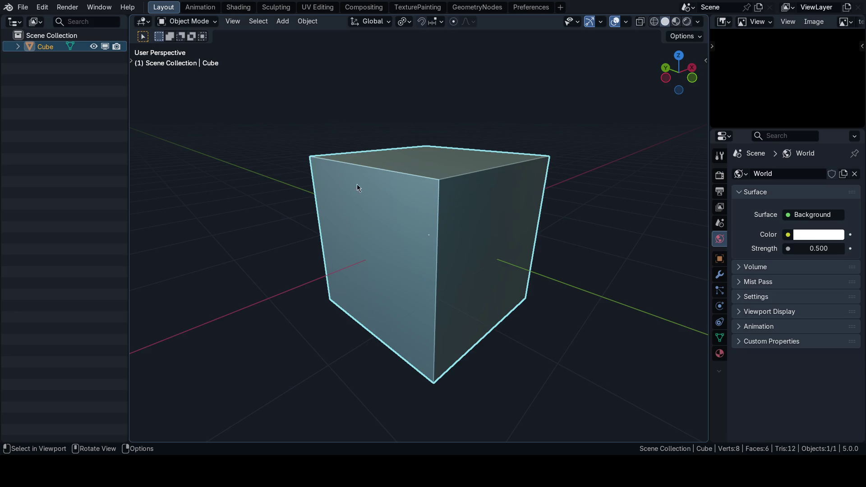
pyautogui.press('pageup')
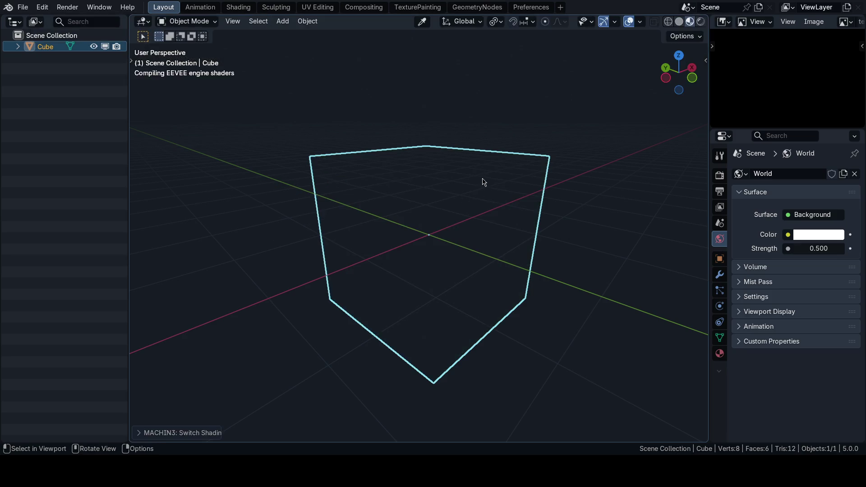
pyautogui.moveTo(432, 224); pyautogui.dragTo(459, 227, button='middle')
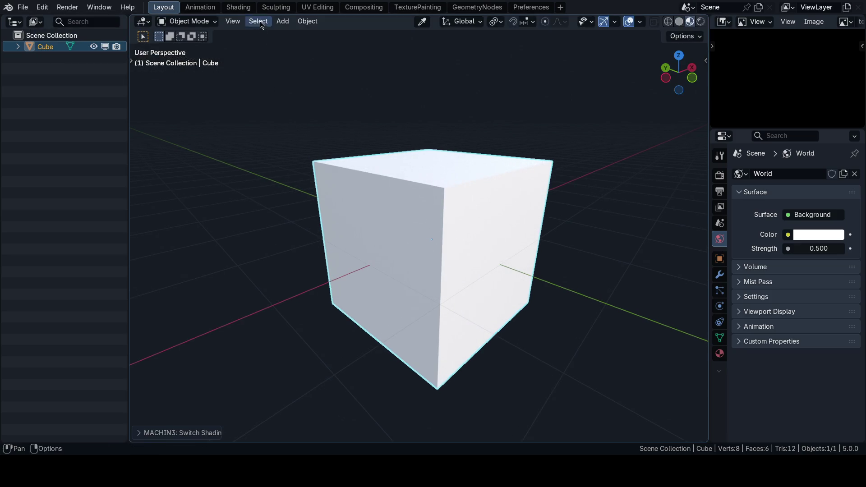
pyautogui.hotkey('ctrl', 'pageup')
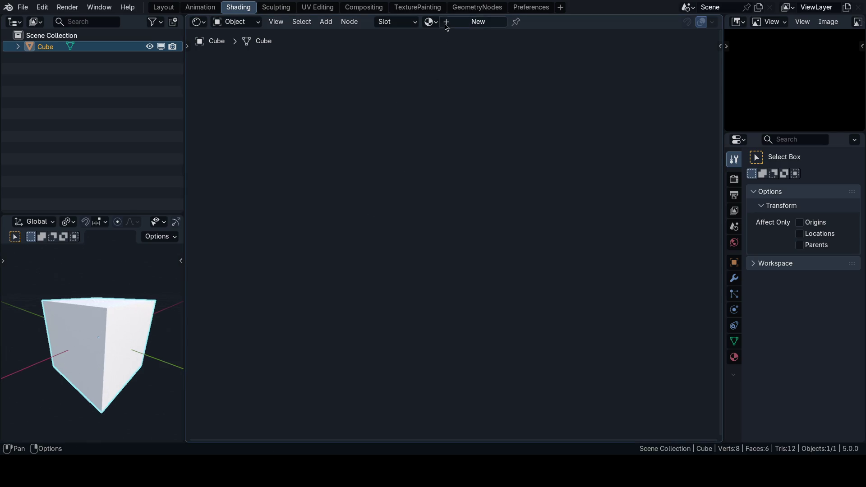
# Create a new material for the cube and add a Gabor Texture node beside the Principled BSDF
pyautogui.click(461, 23)
pyautogui.scroll(2, 472, 179)
pyautogui.moveTo(472, 178); pyautogui.dragTo(497, 157)
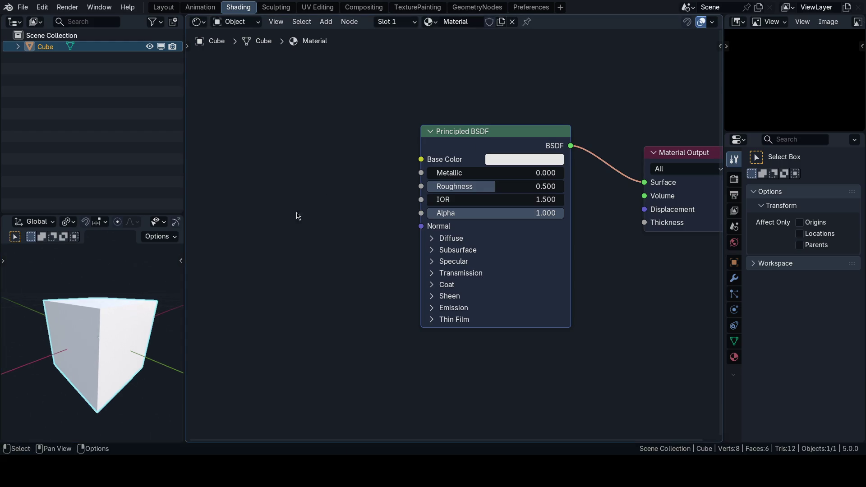
pyautogui.moveTo(298, 210); pyautogui.dragTo(308, 197, button='middle')
pyautogui.hotkey('shift', 'a')
pyautogui.write('textu')
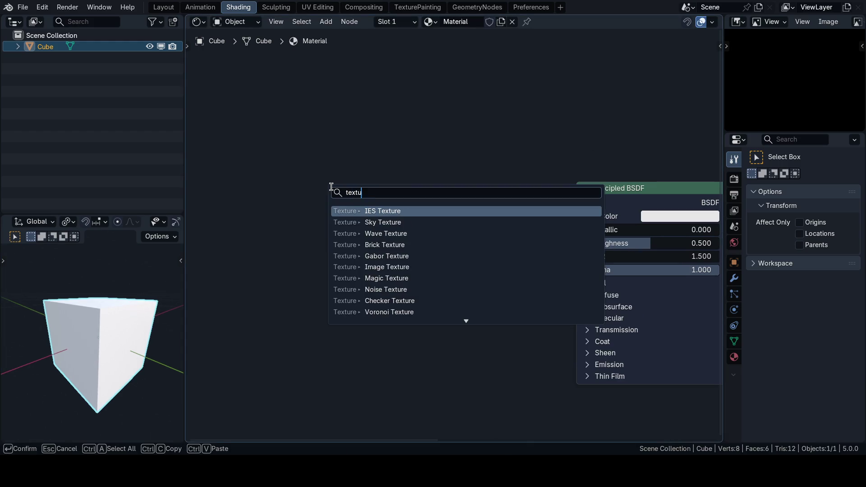
pyautogui.press('Down')
pyautogui.press('Down')
pyautogui.press('Down')
pyautogui.press('Down')
pyautogui.press('Return')
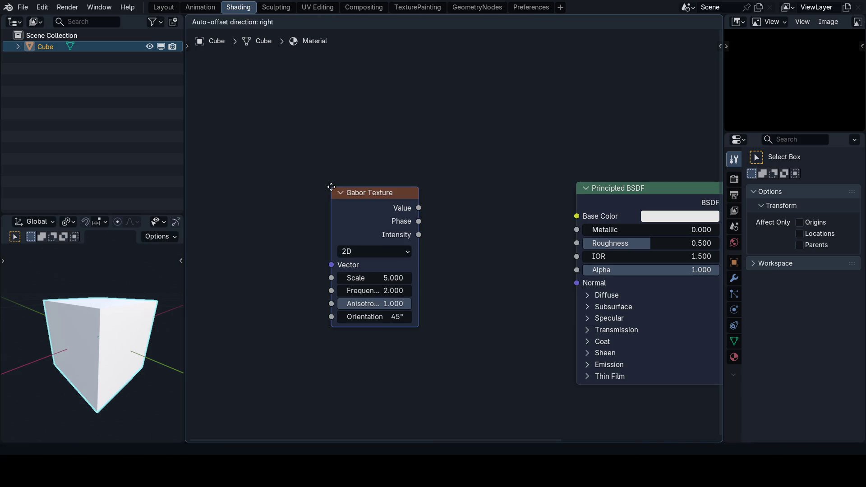
pyautogui.click(331, 187)
pyautogui.press('g')
pyautogui.click(457, 200)
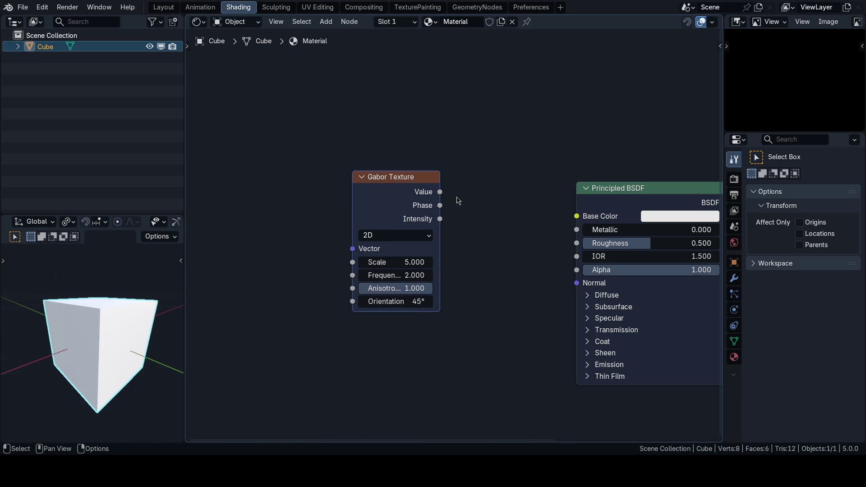
# Feed the Gabor Value into Base Color with Scale 10.200 and view the striped cube in Layout
pyautogui.moveTo(440, 191); pyautogui.dragTo(577, 217)
pyautogui.scroll(-2, 474, 237)
pyautogui.moveTo(97, 313)
pyautogui.mouseDown(button='middle')
pyautogui.moveTo(98, 337)
pyautogui.moveTo(117, 331)
pyautogui.mouseUp(button='middle')
pyautogui.scroll(-2, 474, 238)
pyautogui.moveTo(423, 256); pyautogui.dragTo(447, 257)
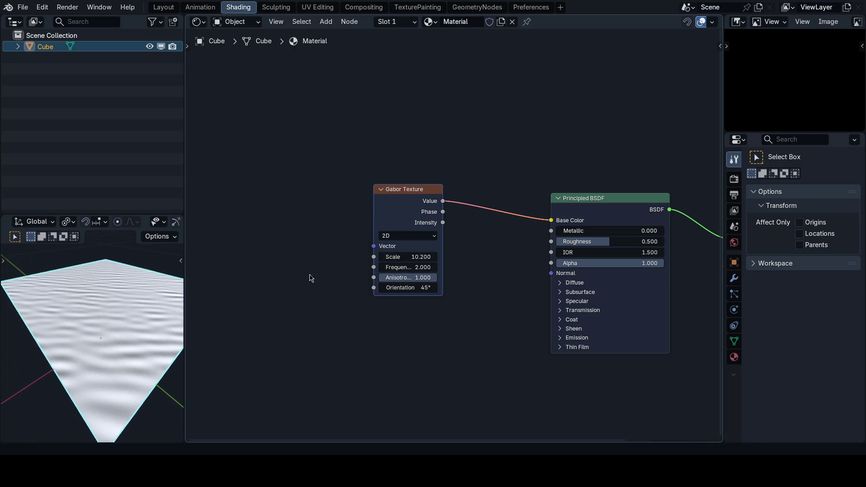
pyautogui.click(164, 7)
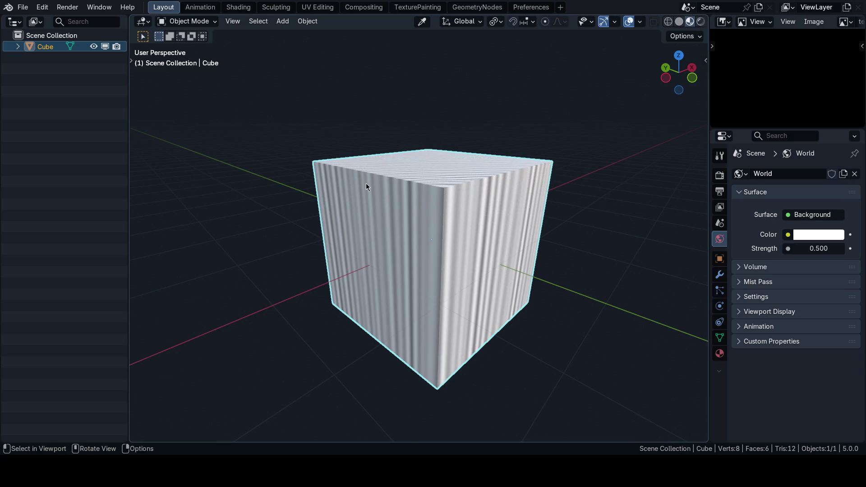
pyautogui.moveTo(367, 184)
pyautogui.mouseDown(button='middle')
pyautogui.moveTo(405, 229)
pyautogui.moveTo(425, 227)
pyautogui.mouseUp(button='middle')
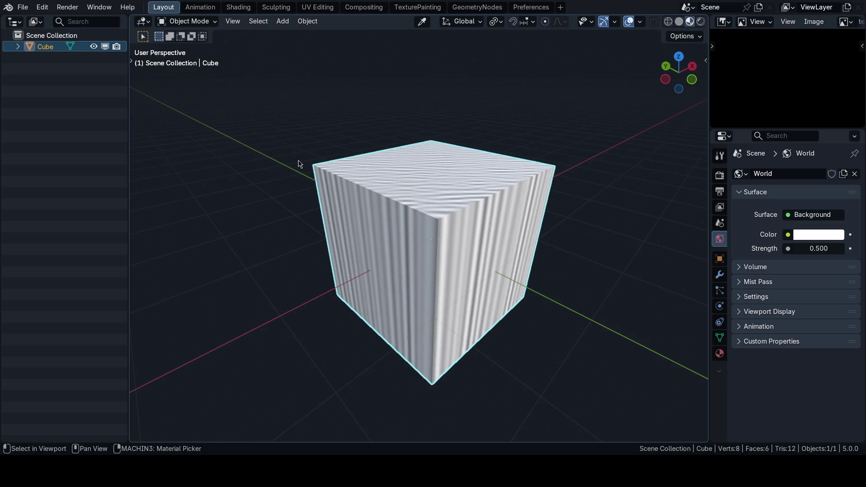
# Back in the shader editor, delete the Gabor Texture node to leave the cube plain
pyautogui.hotkey('ctrl', 'pagedown')
pyautogui.moveTo(332, 194); pyautogui.dragTo(466, 238, button='middle')
pyautogui.scroll(2, 466, 238)
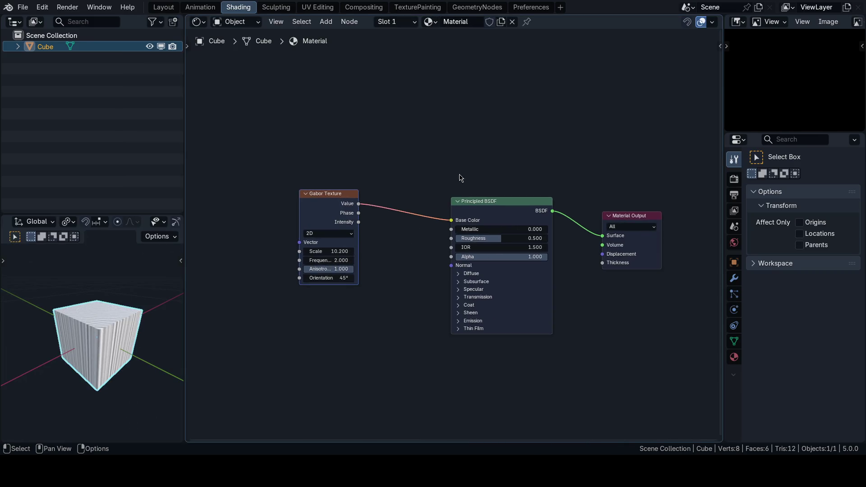
pyautogui.click(321, 194)
pyautogui.press('x')
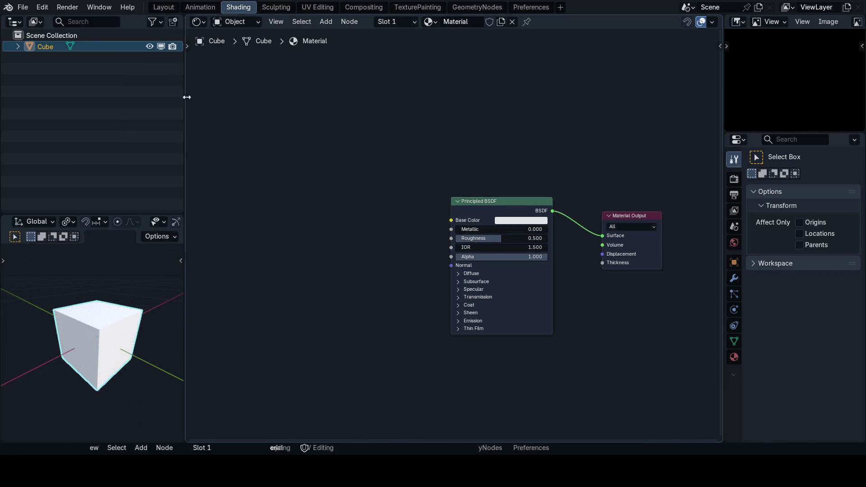
# In the Layout workspace with solid shading, inspect the cube and delete it
pyautogui.hotkey('ctrl', 'pageup')
pyautogui.moveTo(237, 87)
pyautogui.mouseDown(button='middle')
pyautogui.moveTo(400, 231)
pyautogui.moveTo(437, 214)
pyautogui.mouseUp(button='middle')
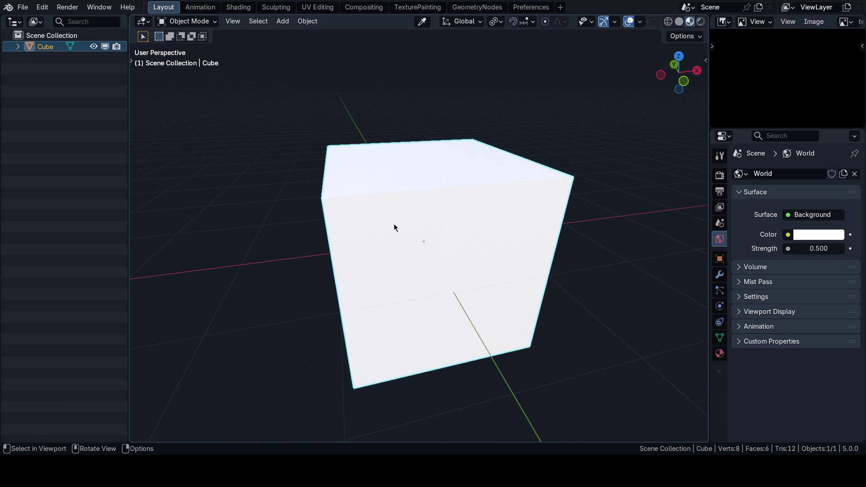
pyautogui.press('z')
pyautogui.moveTo(398, 209); pyautogui.dragTo(436, 225, button='middle')
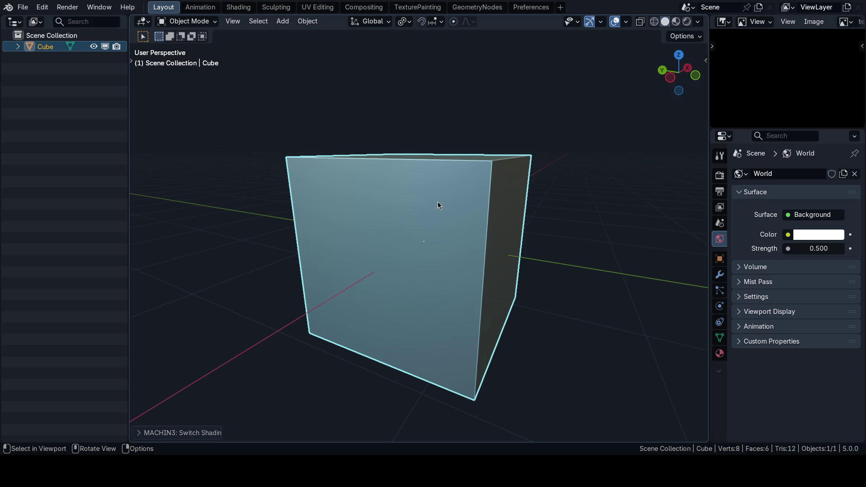
pyautogui.moveTo(438, 201)
pyautogui.mouseDown(button='middle')
pyautogui.moveTo(447, 203)
pyautogui.moveTo(417, 208)
pyautogui.moveTo(445, 222)
pyautogui.moveTo(430, 222)
pyautogui.moveTo(433, 204)
pyautogui.moveTo(452, 238)
pyautogui.moveTo(467, 227)
pyautogui.mouseUp(button='middle')
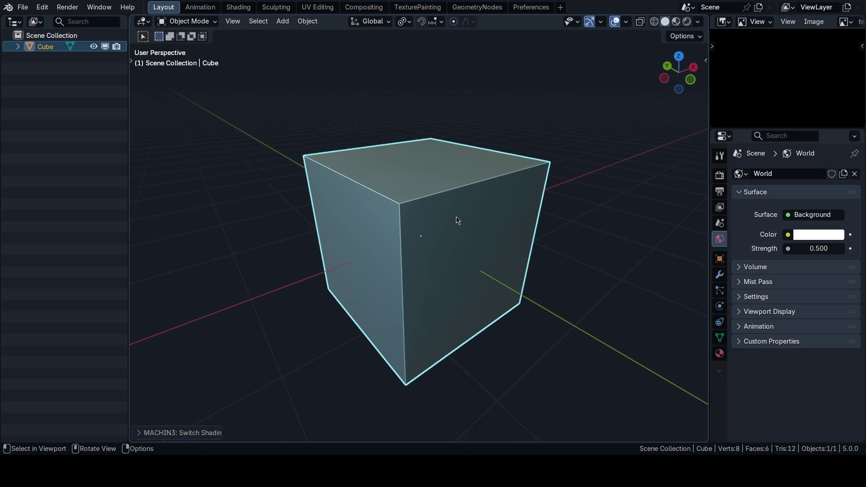
pyautogui.scroll(-1, 457, 220)
pyautogui.press('x')
# Confirm the cube's deletion, add a cone and clear its location back to the origin
pyautogui.click(433, 190)
pyautogui.hotkey('shift', 'a')
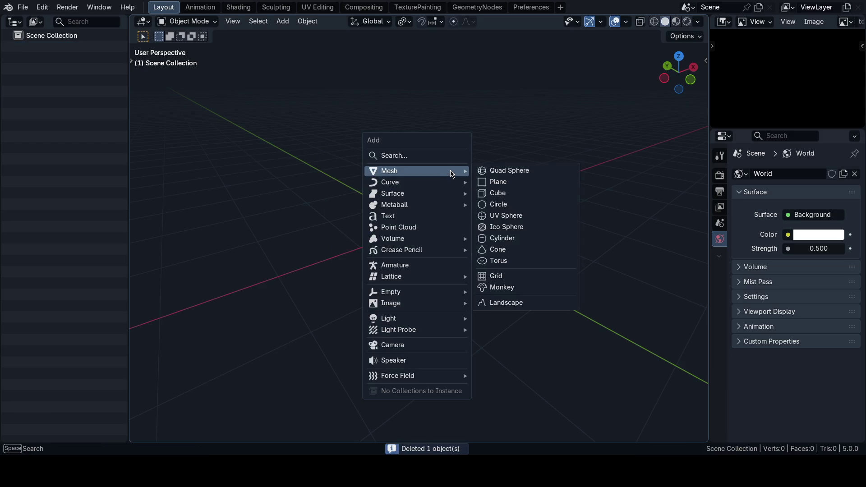
pyautogui.click(505, 250)
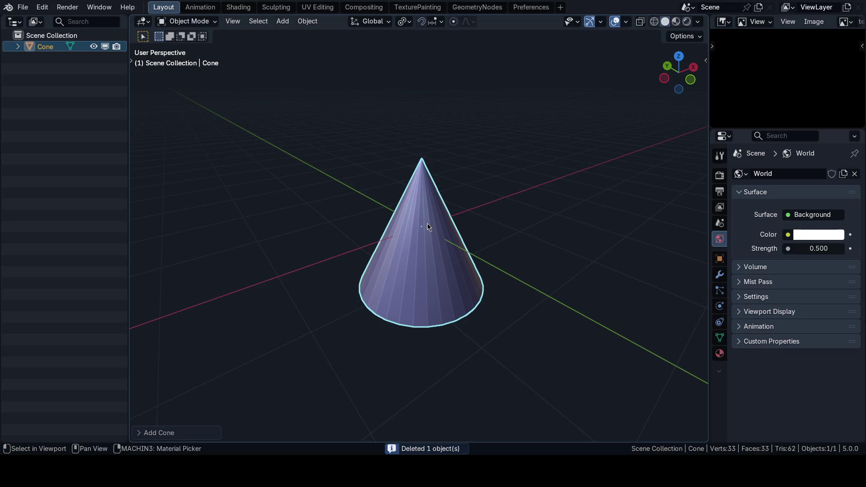
pyautogui.hotkey('alt', 'g')
pyautogui.click(387, 298)
pyautogui.moveTo(474, 231)
pyautogui.mouseDown(button='middle')
pyautogui.moveTo(467, 247)
pyautogui.moveTo(461, 241)
pyautogui.mouseUp(button='middle')
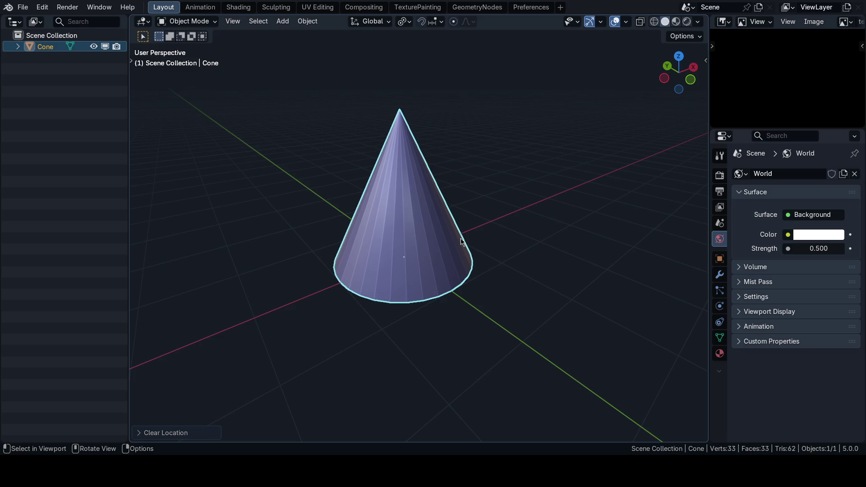
# In Edit Mode nudge the cone's apex vertex and one face, then return to Object Mode
pyautogui.press('Tab')
pyautogui.scroll(3, 440, 223)
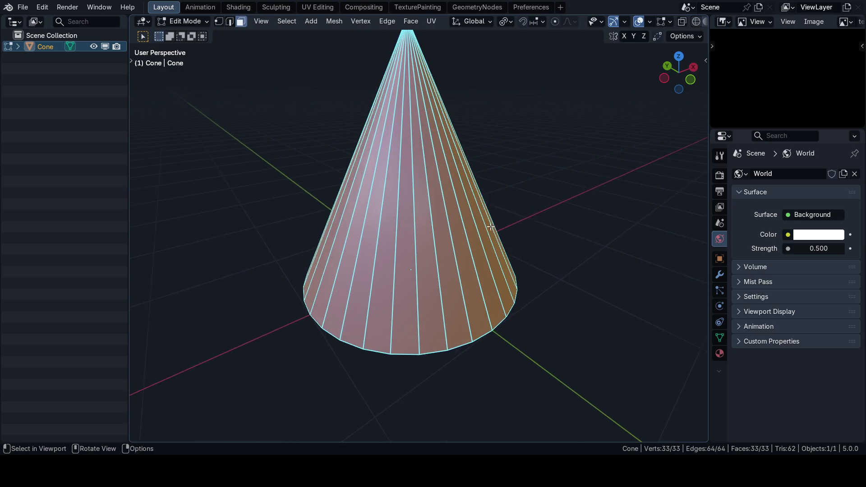
pyautogui.click(424, 190)
pyautogui.moveTo(426, 189); pyautogui.dragTo(434, 263, button='middle')
pyautogui.hotkey('shift', 'v')
pyautogui.click(436, 237)
pyautogui.click(437, 238)
pyautogui.press('3')
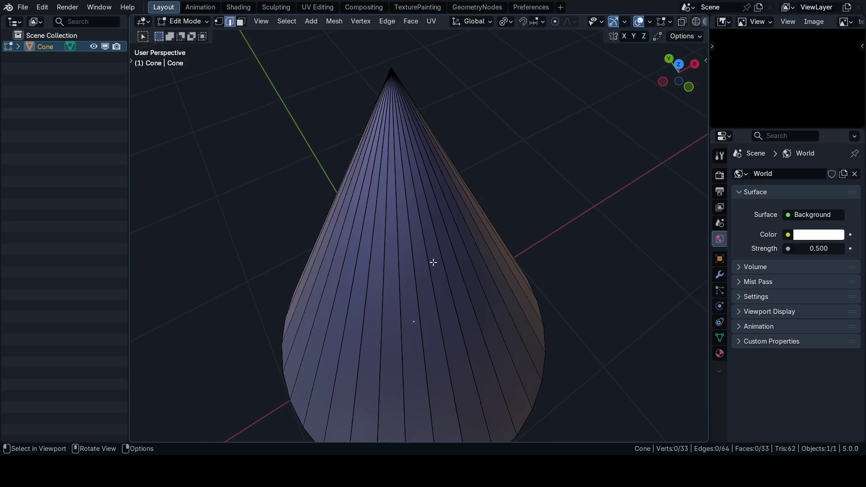
pyautogui.click(440, 279)
pyautogui.press('g')
pyautogui.click(440, 271)
pyautogui.scroll(-3, 440, 257)
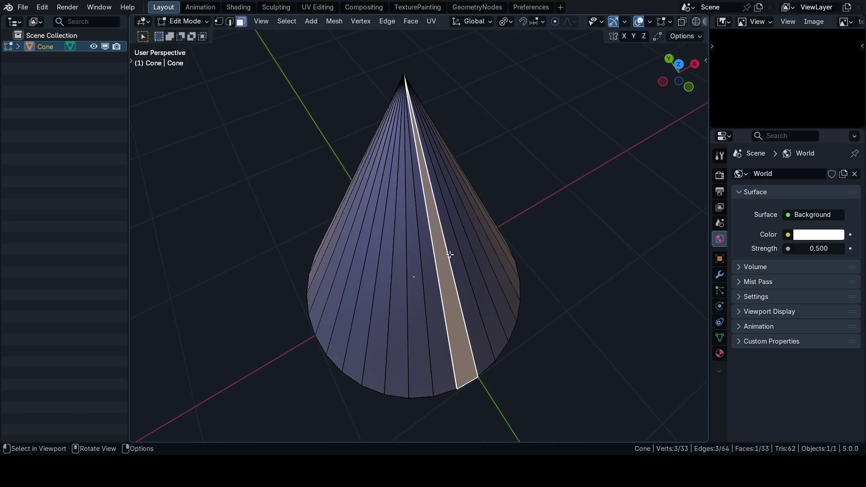
pyautogui.press('Tab')
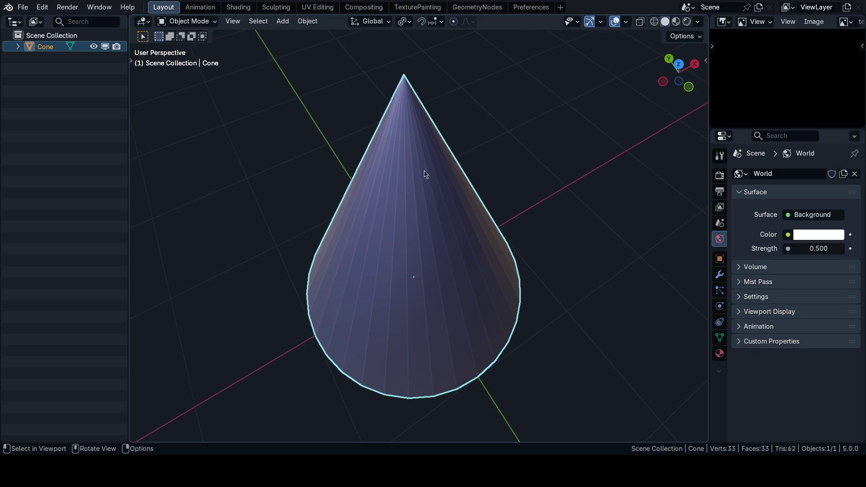
# In the Shading workspace create Material.001 for the cone, delete Principled BSDF and reposition Material Output
pyautogui.click(239, 7)
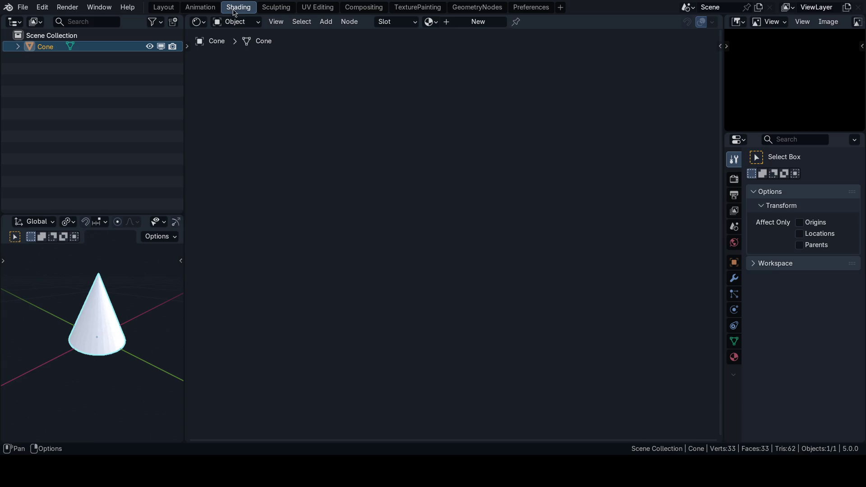
pyautogui.click(478, 22)
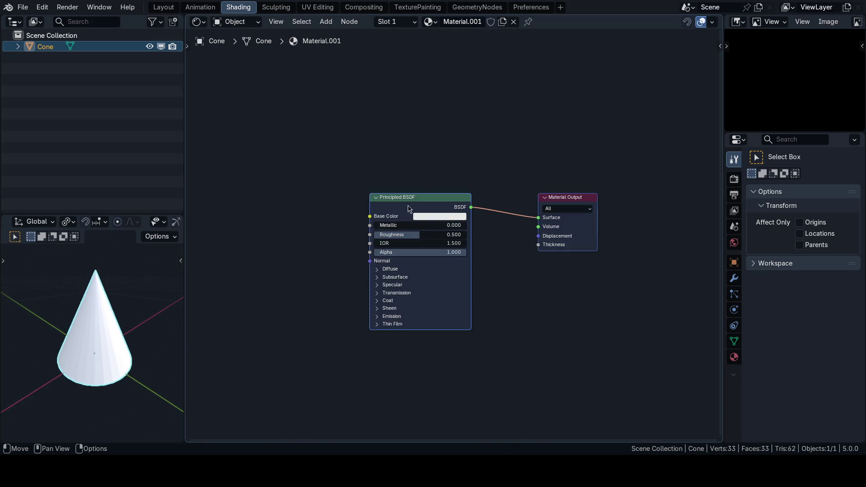
pyautogui.scroll(2, 416, 184)
pyautogui.click(427, 175)
pyautogui.press('x')
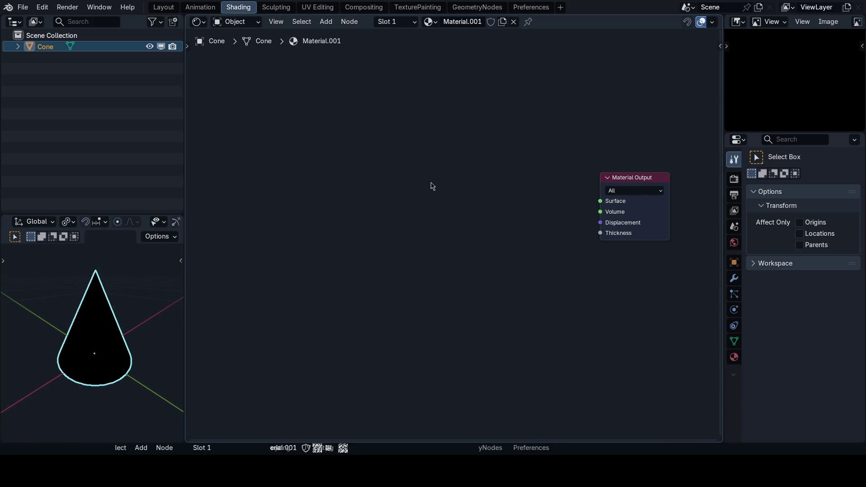
pyautogui.scroll(3, 79, 319)
pyautogui.moveTo(79, 318)
pyautogui.keyDown('shift'); pyautogui.mouseDown(button='middle')
pyautogui.moveTo(94, 288)
pyautogui.moveTo(97, 318)
pyautogui.mouseUp(button='middle'); pyautogui.keyUp('shift')
pyautogui.hotkey('alt', 'a')
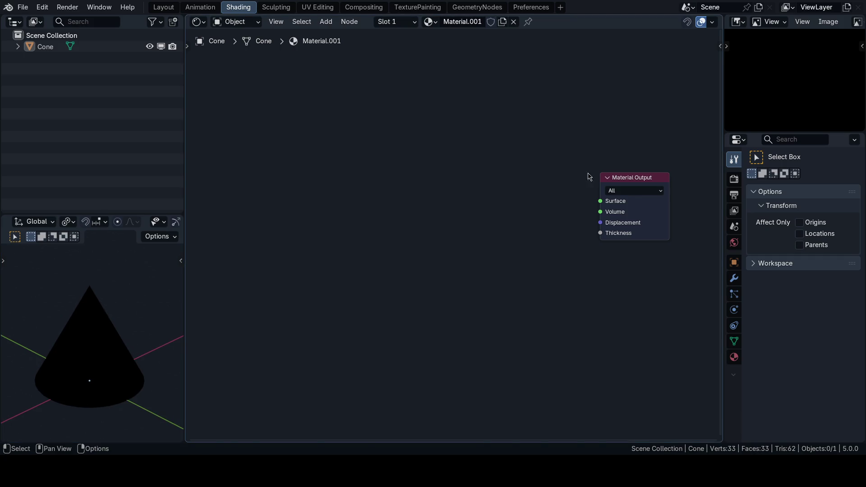
pyautogui.moveTo(630, 177)
pyautogui.mouseDown()
pyautogui.moveTo(530, 200)
pyautogui.moveTo(520, 171)
pyautogui.mouseUp()
pyautogui.moveTo(97, 317); pyautogui.dragTo(93, 326, button='middle')
# Add a Hue/Saturation/Value node into Surface and set its colour to a green hex value
pyautogui.hotkey('shift', 'a')
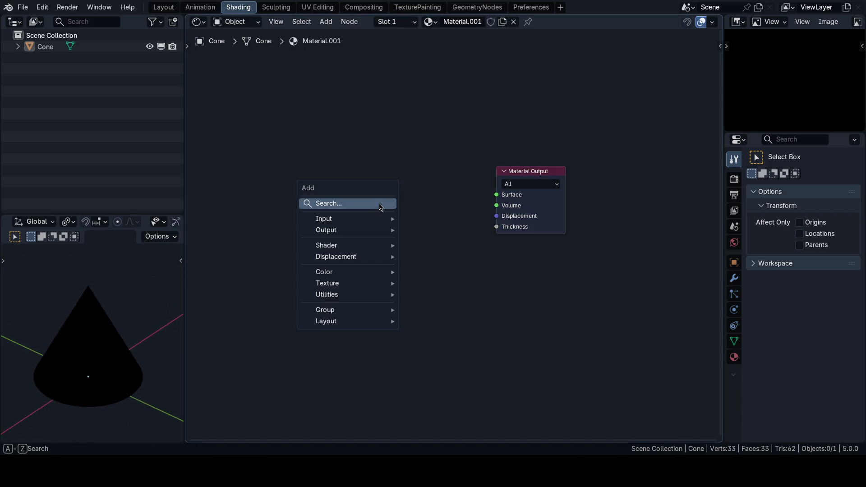
pyautogui.click(380, 207)
pyautogui.write('hsv')
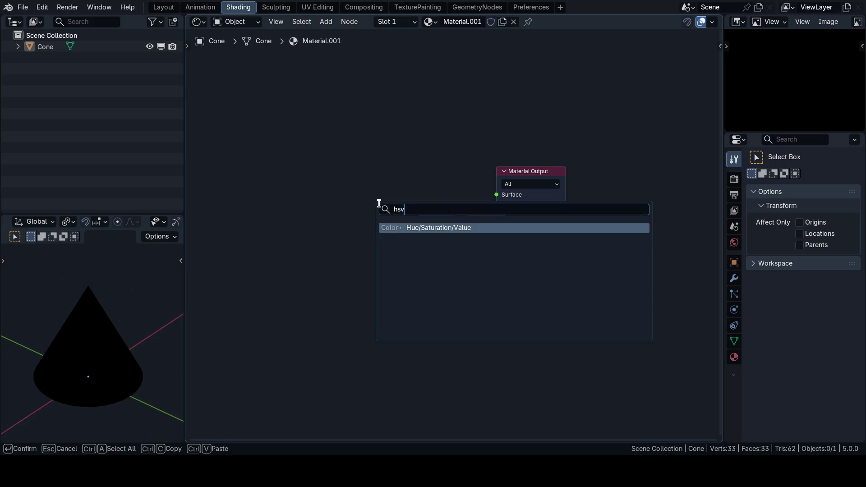
pyautogui.press('Return')
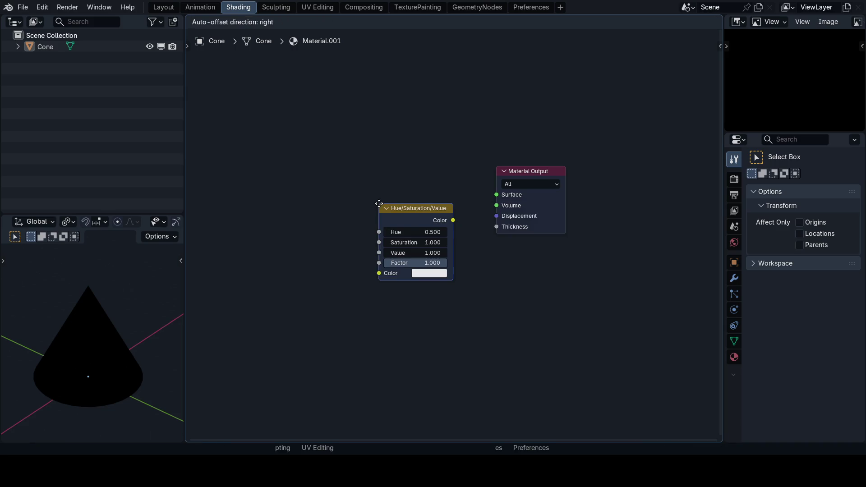
pyautogui.click(374, 159)
pyautogui.moveTo(449, 172); pyautogui.dragTo(497, 195)
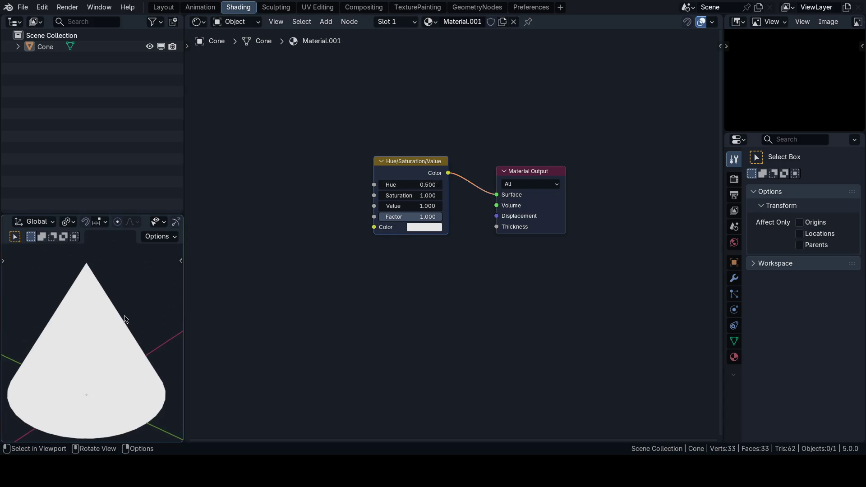
pyautogui.click(423, 227)
pyautogui.click(426, 95)
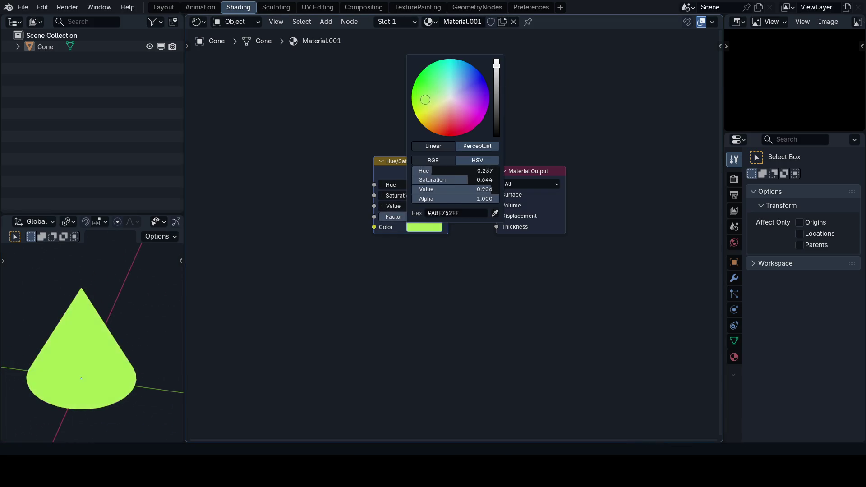
pyautogui.click(447, 213)
pyautogui.write('ceff1')
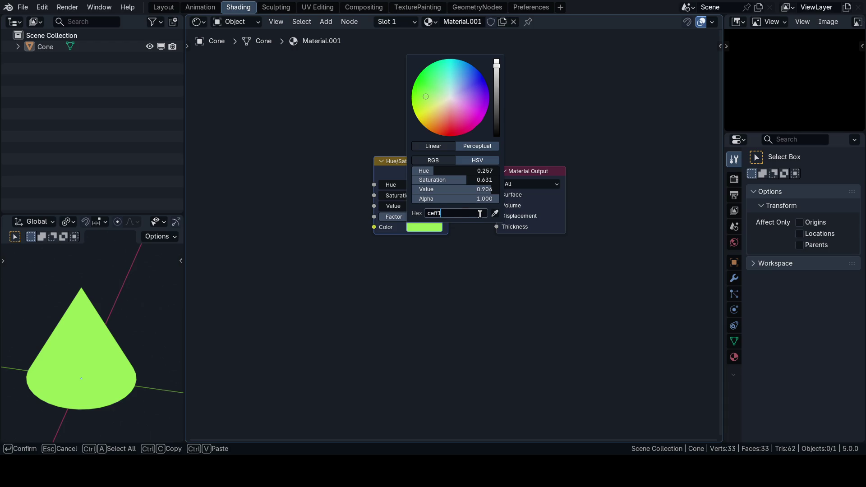
pyautogui.press('Return')
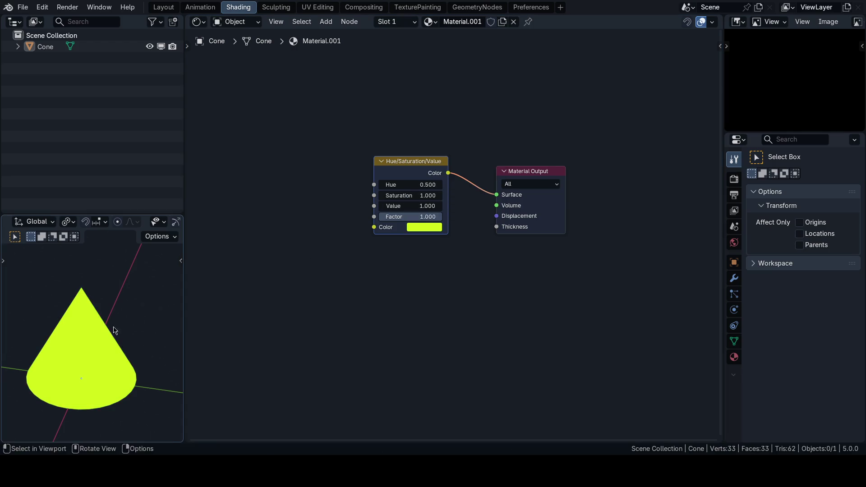
pyautogui.scroll(2, 113, 330)
pyautogui.scroll(2, 109, 325)
# Check the tinted cone in edit and object mode, then delete the Hue/Saturation/Value node
pyautogui.press('Tab')
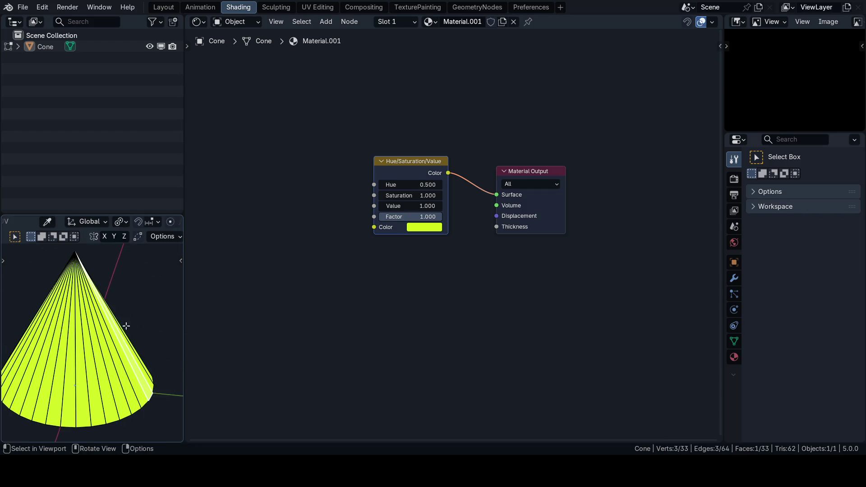
pyautogui.moveTo(126, 326); pyautogui.dragTo(108, 318, button='middle')
pyautogui.hotkey('ctrl', 'Tab')
pyautogui.click(142, 267)
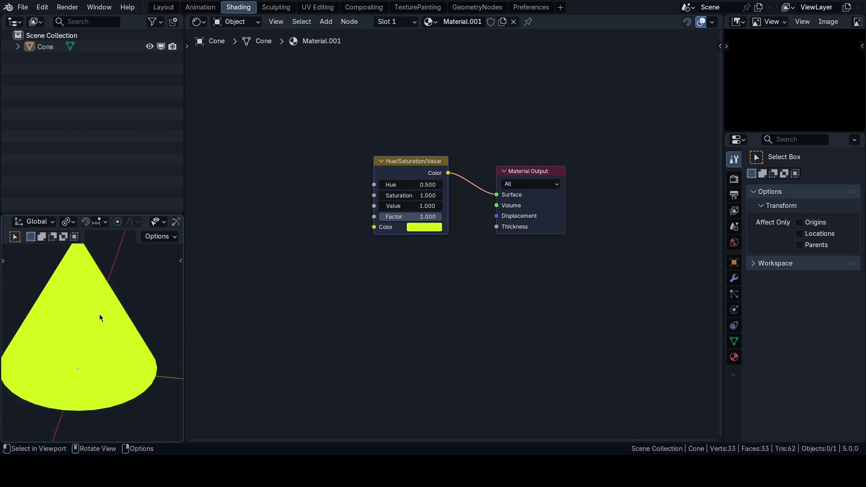
pyautogui.scroll(-3, 99, 318)
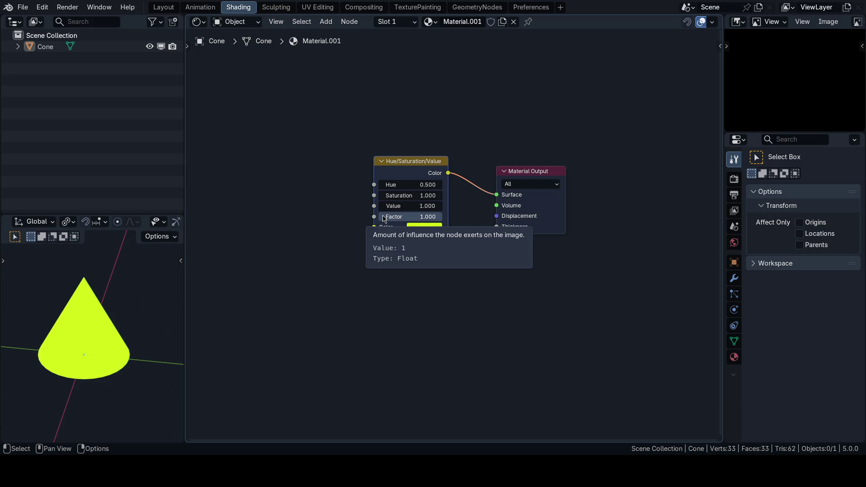
pyautogui.scroll(2, 329, 227)
pyautogui.click(406, 162)
pyautogui.press('x')
pyautogui.hotkey('shift', 'a')
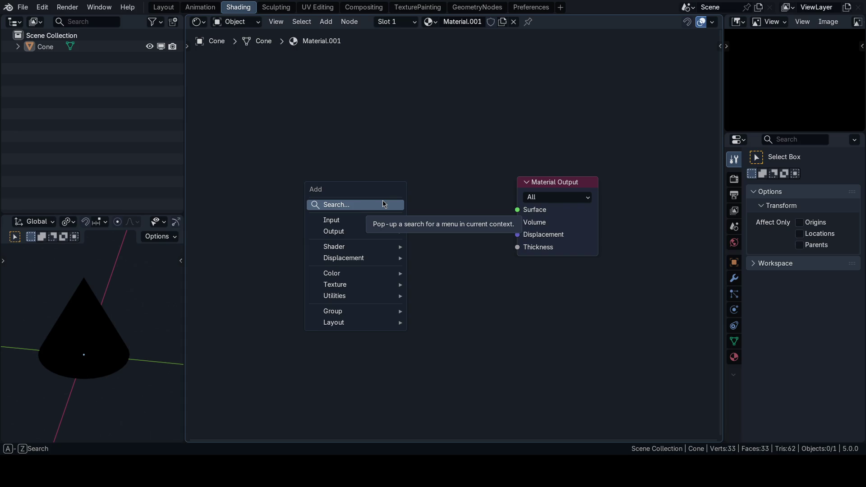
# Add a Checker Texture feeding its Color into Surface, view the checkered cone, then hide it
pyautogui.click(383, 204)
pyautogui.write('check')
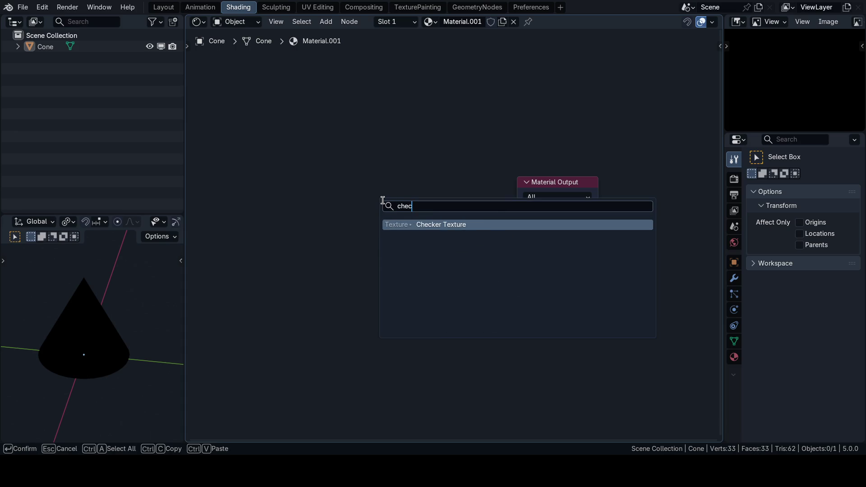
pyautogui.press('Return')
pyautogui.click(383, 202)
pyautogui.moveTo(460, 200); pyautogui.dragTo(517, 210)
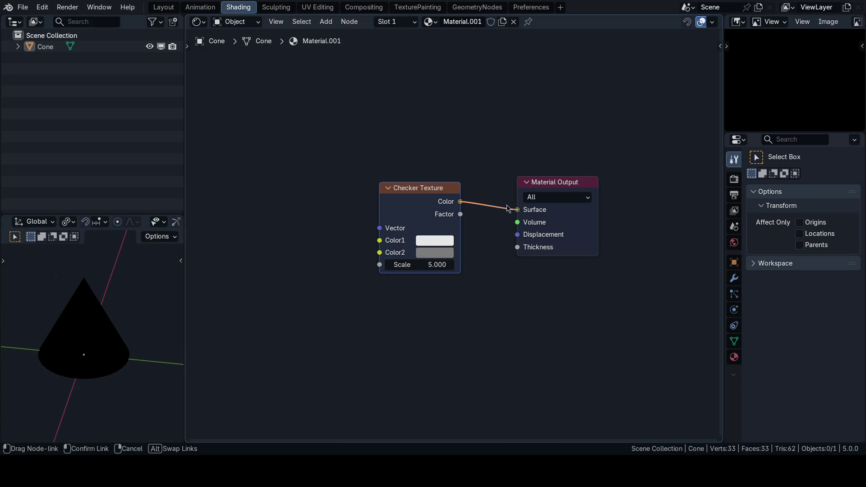
pyautogui.scroll(3, 111, 311)
pyautogui.moveTo(124, 333); pyautogui.dragTo(115, 332, button='middle')
pyautogui.scroll(-2, 112, 352)
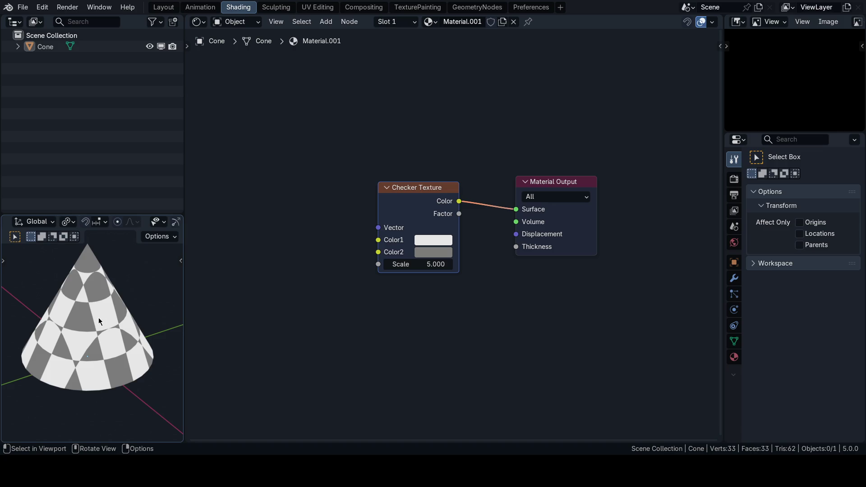
pyautogui.click(98, 317)
pyautogui.press('h')
# Add a plane, assign it Material.001 and frame it from a top-down view
pyautogui.hotkey('shift', 'a')
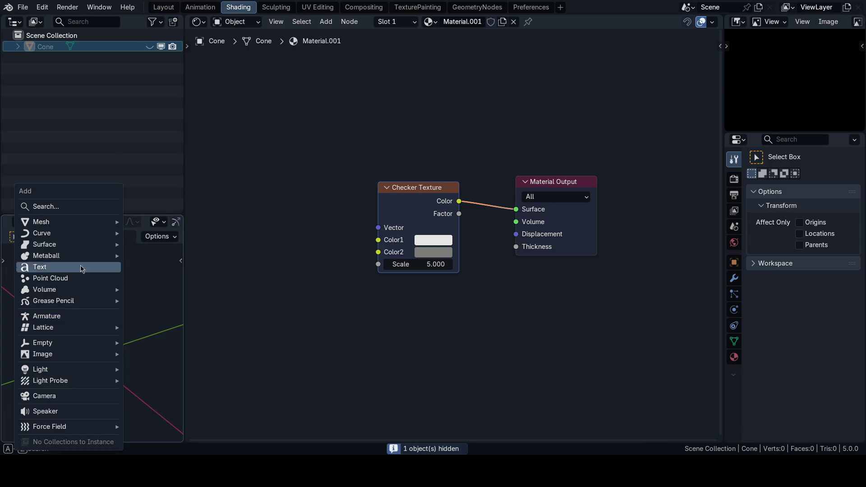
pyautogui.moveTo(42, 222)
pyautogui.click(146, 235)
pyautogui.press('f')
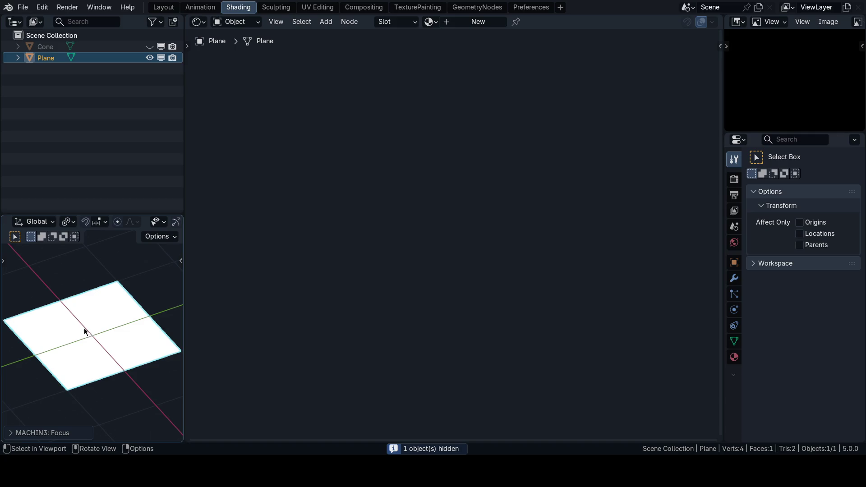
pyautogui.click(432, 22)
pyautogui.click(461, 61)
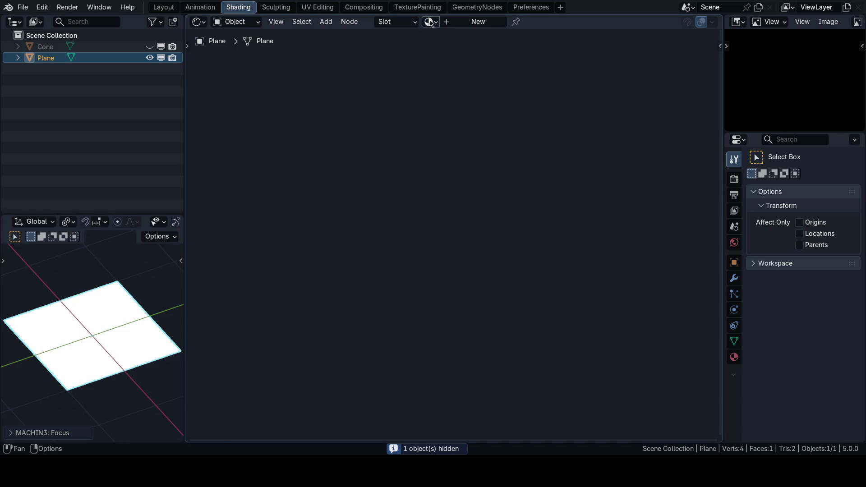
pyautogui.click(432, 22)
pyautogui.click(467, 51)
pyautogui.press('KP_7')
pyautogui.press('KP_Decimal')
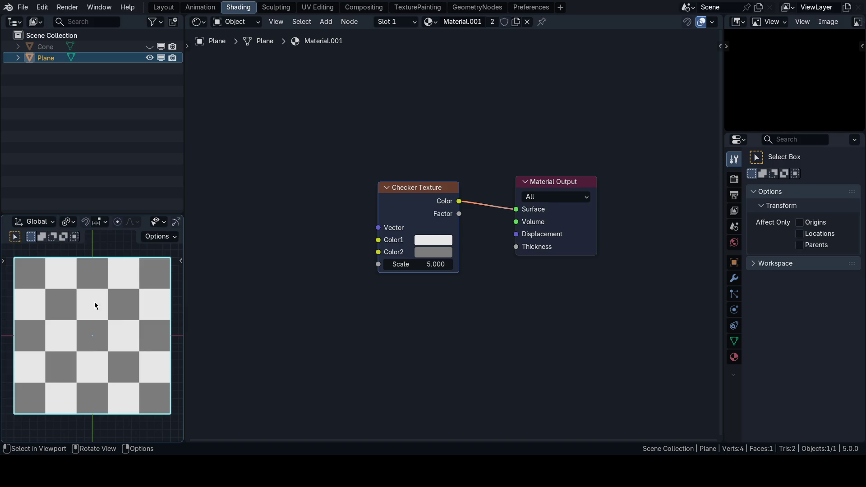
# Show the checkered plane in Layout with material shading, then move to the UV Editing workspace
pyautogui.moveTo(105, 325); pyautogui.dragTo(105, 347, button='middle')
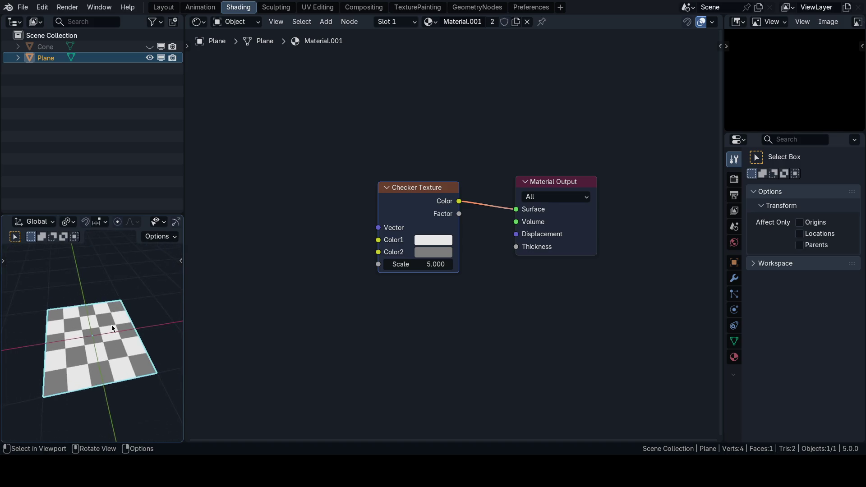
pyautogui.click(163, 7)
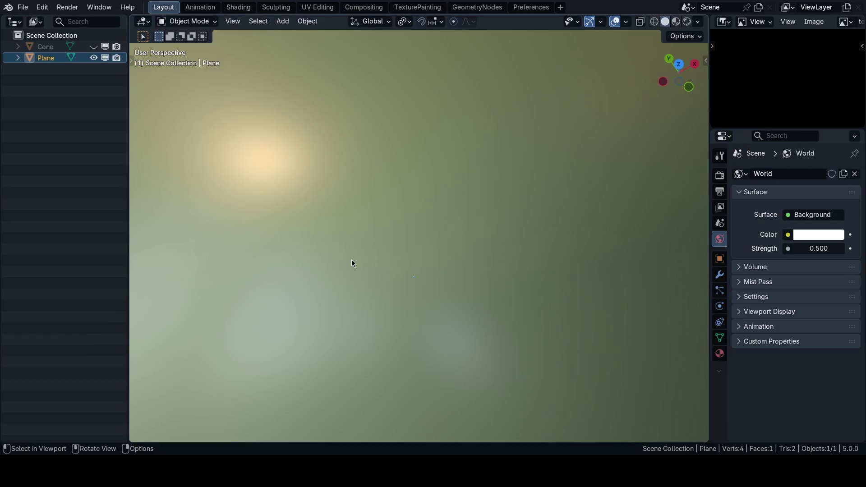
pyautogui.scroll(-5, 364, 234)
pyautogui.press('z')
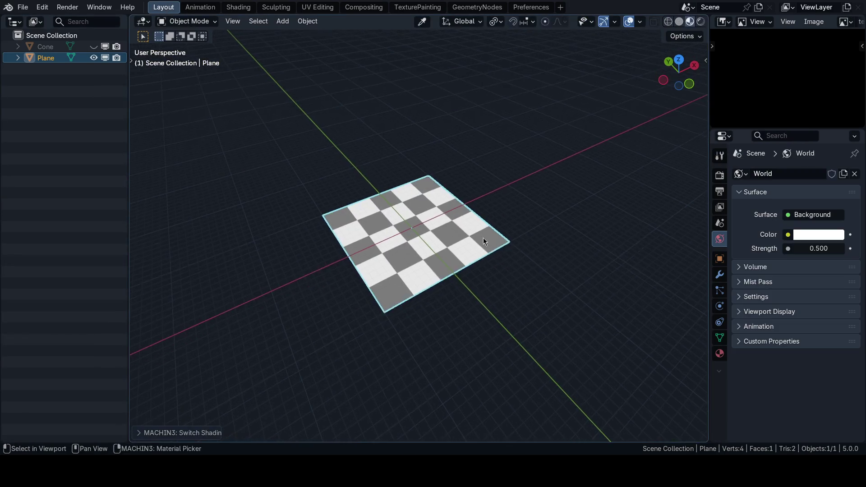
pyautogui.scroll(4, 455, 237)
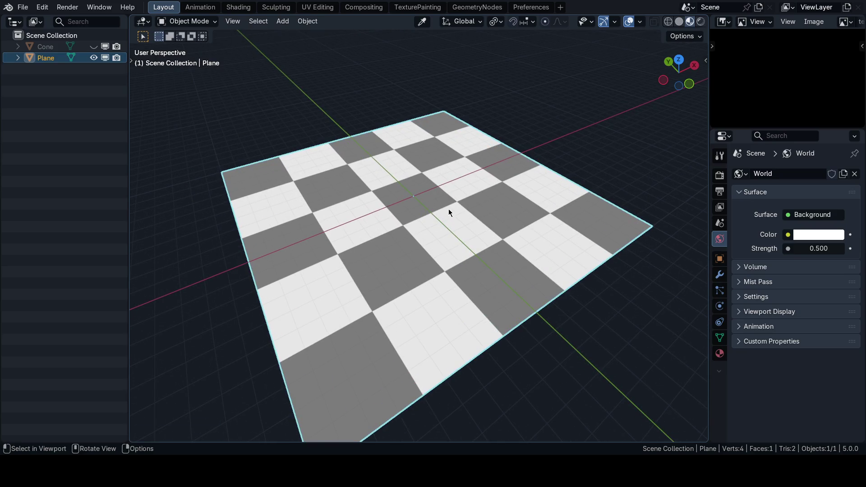
pyautogui.scroll(2, 449, 209)
pyautogui.moveTo(449, 209); pyautogui.dragTo(425, 185, button='middle')
pyautogui.scroll(2, 432, 208)
pyautogui.scroll(-3, 432, 208)
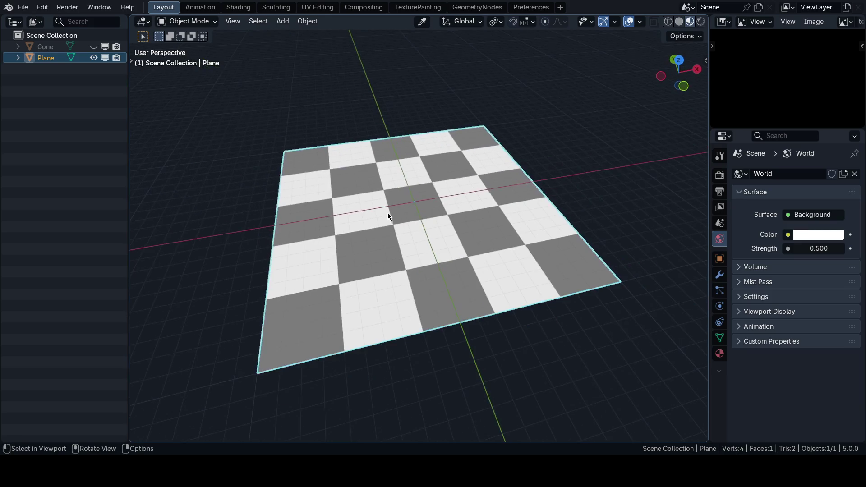
pyautogui.hotkey('ctrl', 'space')
pyautogui.click(330, 191)
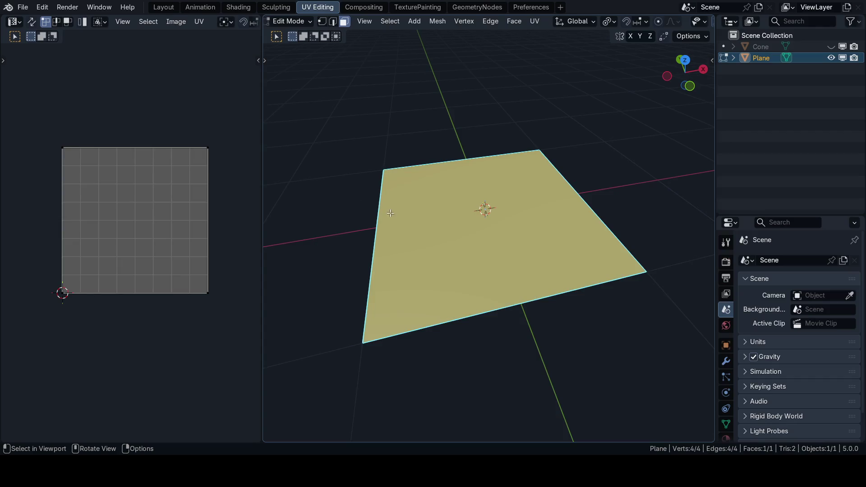
# From top view, box-select the plane's whole UV face and apply the checker material to it
pyautogui.moveTo(391, 213)
pyautogui.mouseDown(button='middle')
pyautogui.moveTo(413, 163)
pyautogui.moveTo(461, 233)
pyautogui.mouseUp(button='middle')
pyautogui.press('KP_7')
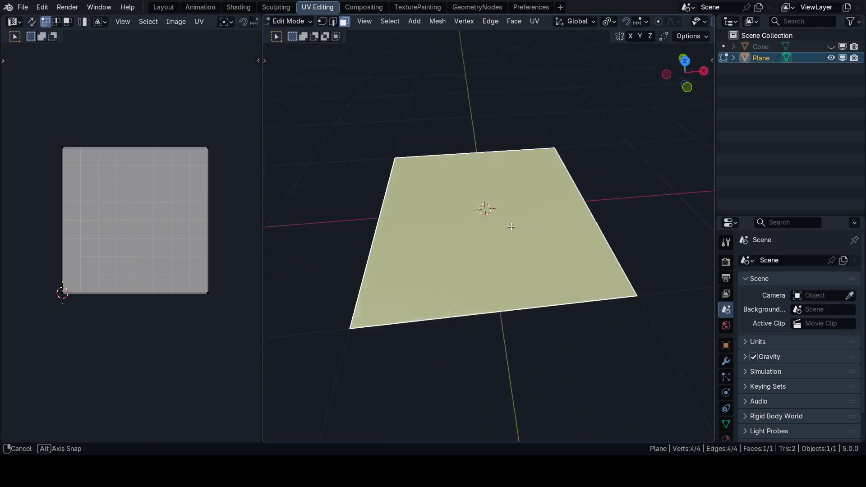
pyautogui.scroll(2, 488, 231)
pyautogui.hotkey('ctrl', 'Tab')
pyautogui.click(567, 227)
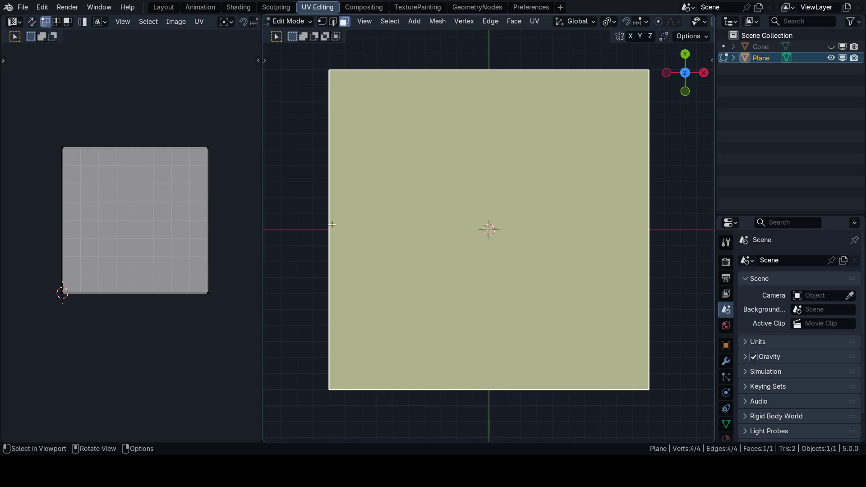
pyautogui.scroll(1, 129, 224)
pyautogui.hotkey('ctrl', 'Tab')
pyautogui.click(118, 190)
pyautogui.moveTo(20, 119); pyautogui.dragTo(239, 345)
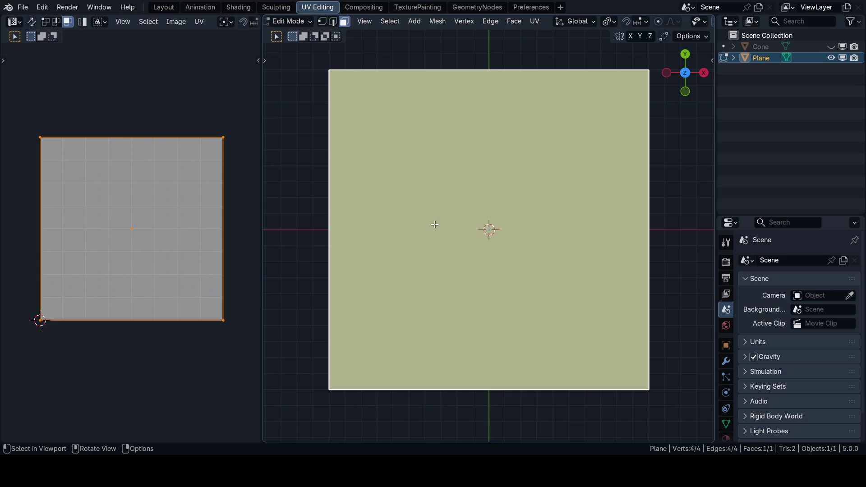
pyautogui.press('z')
pyautogui.scroll(-2, 437, 228)
pyautogui.click(626, 197)
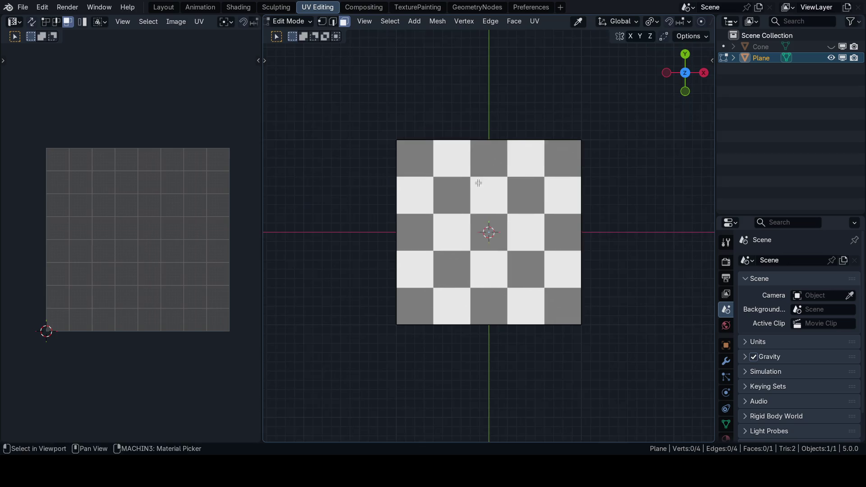
pyautogui.scroll(1, 473, 203)
pyautogui.scroll(2, 478, 230)
pyautogui.scroll(-1, 467, 241)
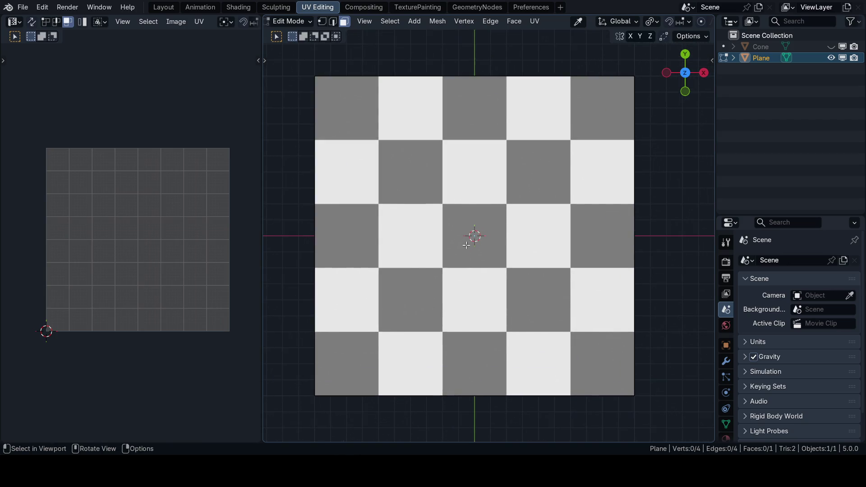
# Return to Object Mode, inspect the checkered plane and its full-square UV layout from several angles
pyautogui.hotkey('ctrl', 'Tab')
pyautogui.click(545, 204)
pyautogui.moveTo(474, 224)
pyautogui.mouseDown(button='middle')
pyautogui.moveTo(477, 202)
pyautogui.moveTo(513, 216)
pyautogui.mouseUp(button='middle')
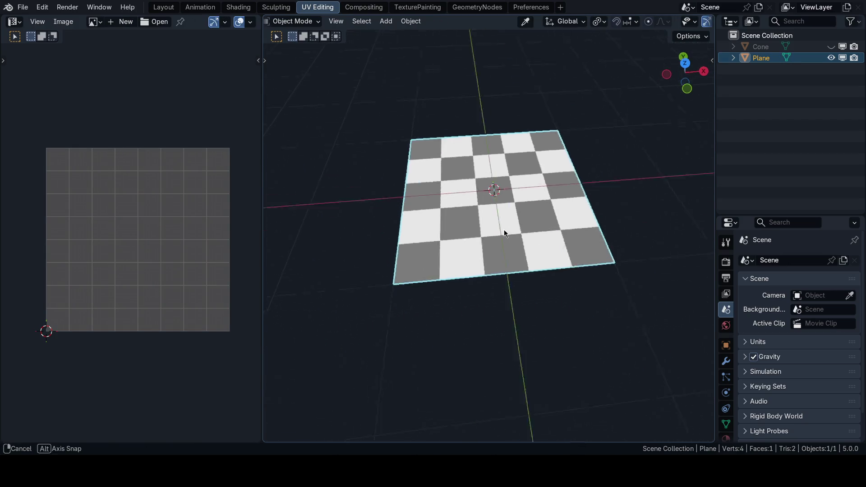
pyautogui.press('KP_7')
pyautogui.scroll(1, 486, 235)
pyautogui.scroll(1, 486, 234)
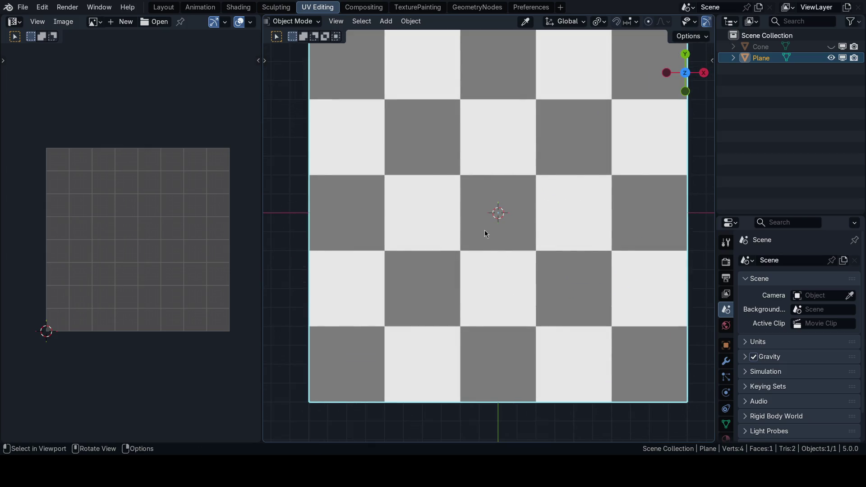
pyautogui.scroll(-1, 485, 232)
pyautogui.keyDown('shift'); pyautogui.moveTo(484, 234); pyautogui.dragTo(479, 246, button='middle'); pyautogui.keyUp('shift')
pyautogui.scroll(1, 155, 232)
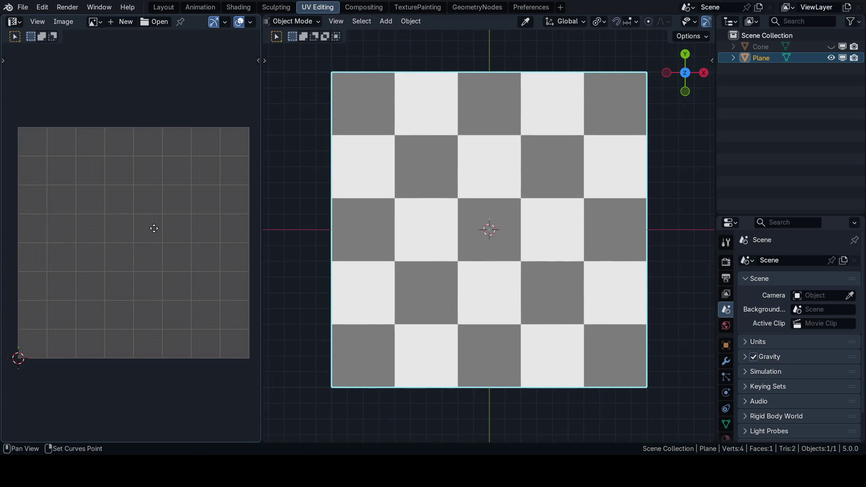
pyautogui.moveTo(155, 232); pyautogui.dragTo(152, 237, button='middle')
pyautogui.keyDown('shift'); pyautogui.moveTo(437, 223); pyautogui.dragTo(433, 217, button='middle'); pyautogui.keyUp('shift')
pyautogui.scroll(-1, 427, 187)
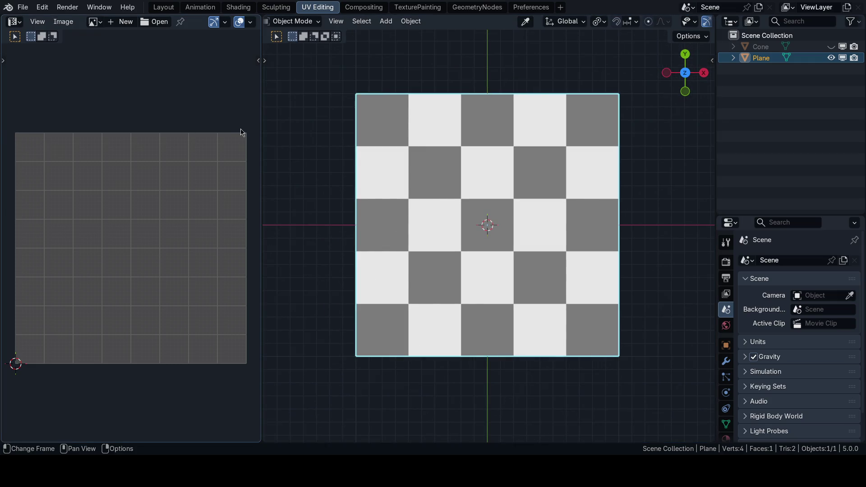
pyautogui.moveTo(451, 205)
pyautogui.mouseDown(button='middle')
pyautogui.moveTo(474, 170)
pyautogui.moveTo(596, 177)
pyautogui.mouseUp(button='middle')
pyautogui.press('Tab')
pyautogui.press('a')
pyautogui.scroll(2, 442, 208)
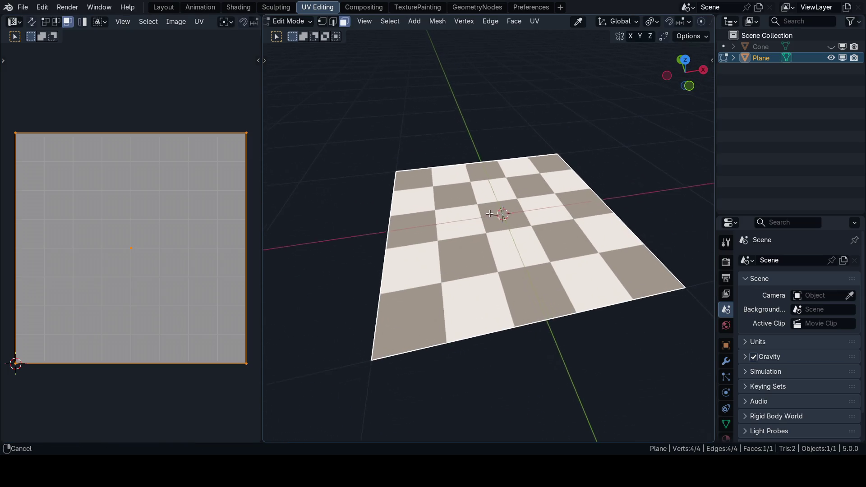
pyautogui.press('Tab')
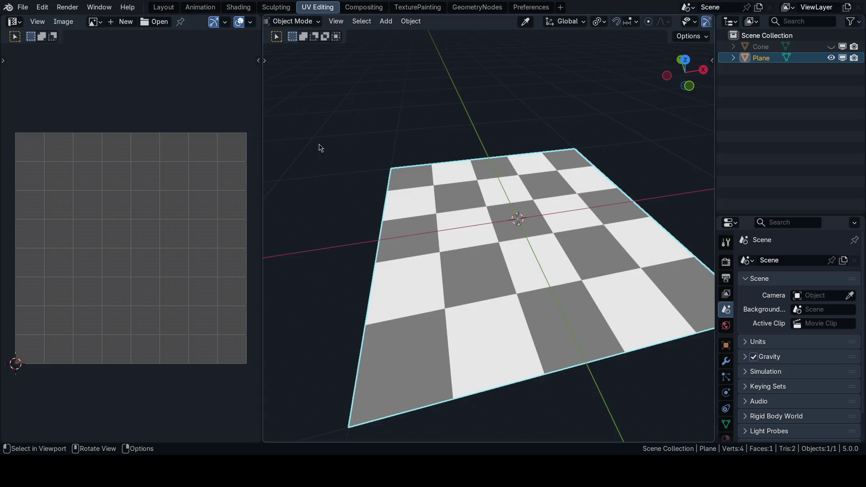
# Hide the plane, reveal and select the cone, and enter Edit Mode on it
pyautogui.press('h')
pyautogui.hotkey('alt', 'h')
pyautogui.click(514, 211)
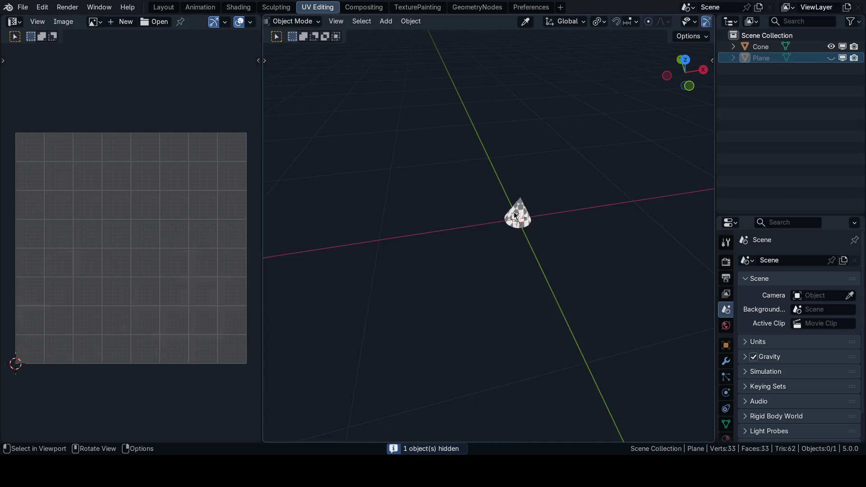
pyautogui.press('f')
pyautogui.scroll(-3, 537, 213)
pyautogui.press('Tab')
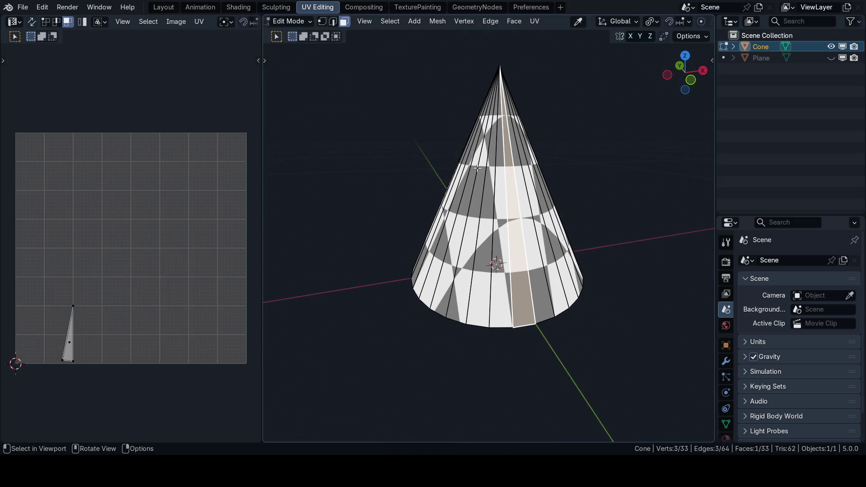
pyautogui.moveTo(444, 174)
pyautogui.mouseDown(button='middle')
pyautogui.moveTo(542, 196)
pyautogui.moveTo(474, 224)
pyautogui.moveTo(447, 248)
pyautogui.moveTo(473, 219)
pyautogui.moveTo(501, 237)
pyautogui.moveTo(492, 161)
pyautogui.mouseUp(button='middle')
pyautogui.scroll(3, 448, 248)
pyautogui.scroll(-4, 492, 160)
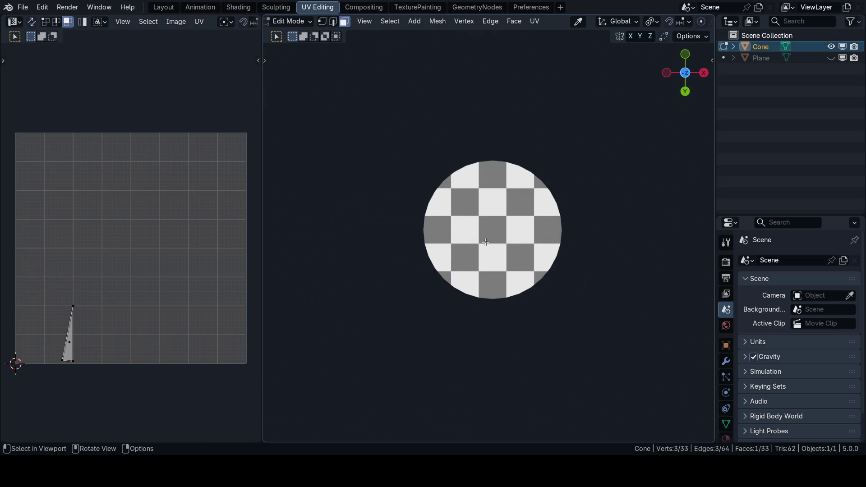
# Unwrap all cone faces into two circular UV islands, inspect the even checker, and return to Object Mode
pyautogui.press('a')
pyautogui.press('a')
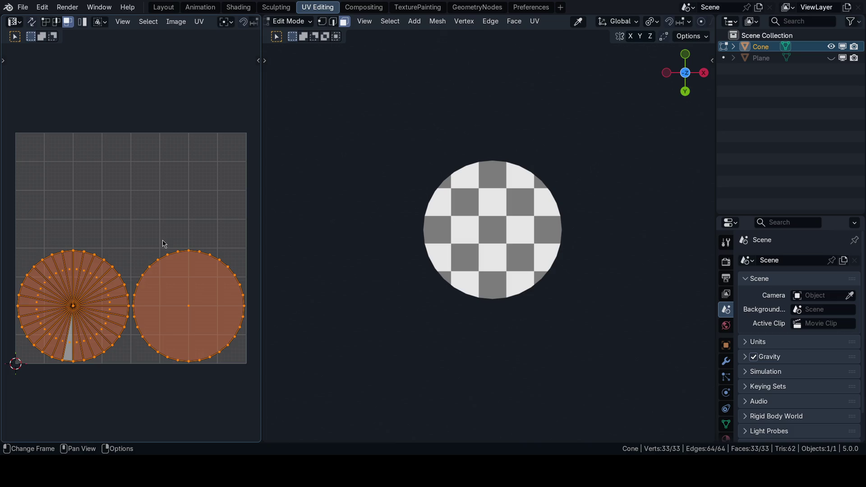
pyautogui.moveTo(406, 197)
pyautogui.mouseDown(button='middle')
pyautogui.moveTo(471, 196)
pyautogui.moveTo(492, 208)
pyautogui.mouseUp(button='middle')
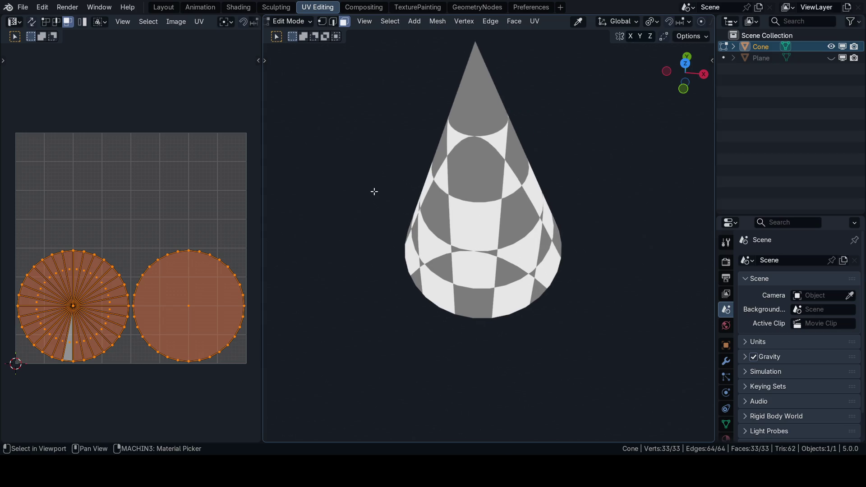
pyautogui.moveTo(403, 189); pyautogui.dragTo(379, 203, button='middle')
pyautogui.press('Tab')
pyautogui.hotkey('ctrl', 'Tab')
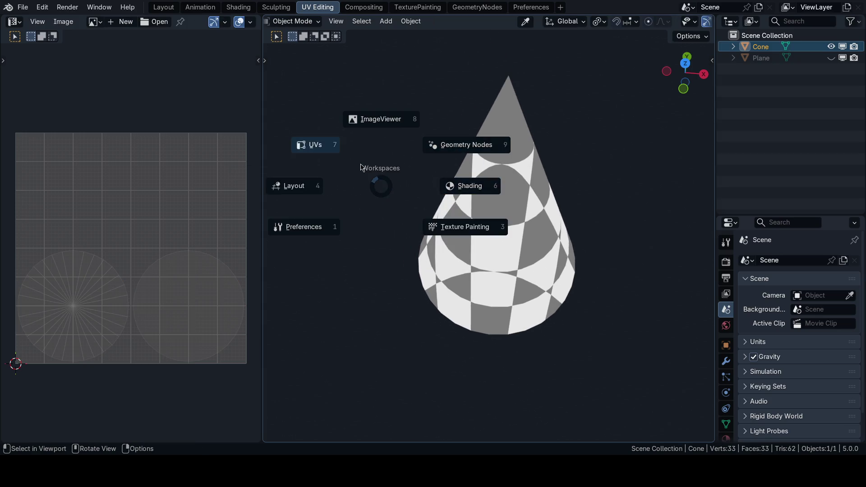
# Peek at the Texture Painting workspace and mode menu, then go to the Shading workspace
pyautogui.click(456, 230)
pyautogui.moveTo(441, 239)
pyautogui.mouseDown(button='middle')
pyautogui.moveTo(493, 238)
pyautogui.moveTo(484, 251)
pyautogui.mouseUp(button='middle')
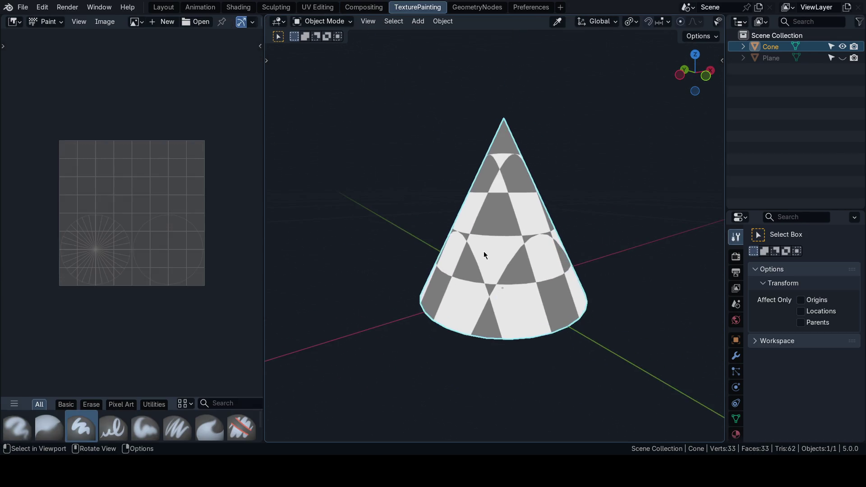
pyautogui.hotkey('ctrl', 'Tab')
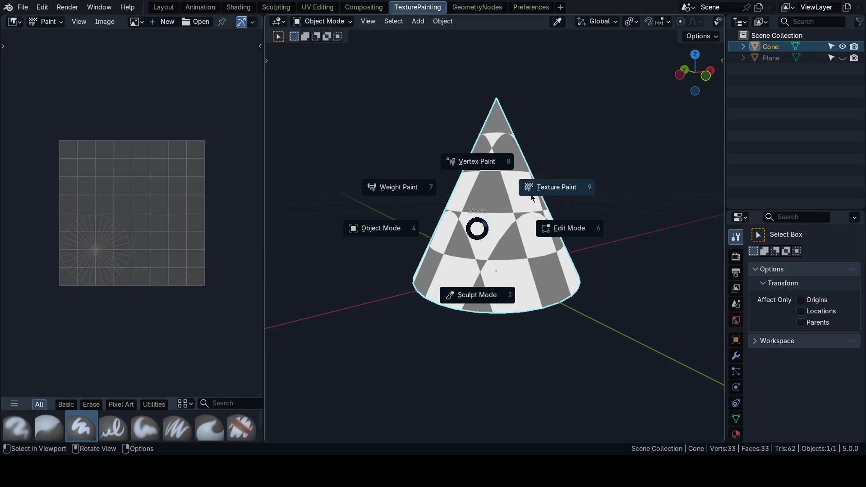
pyautogui.press('Escape')
pyautogui.click(239, 7)
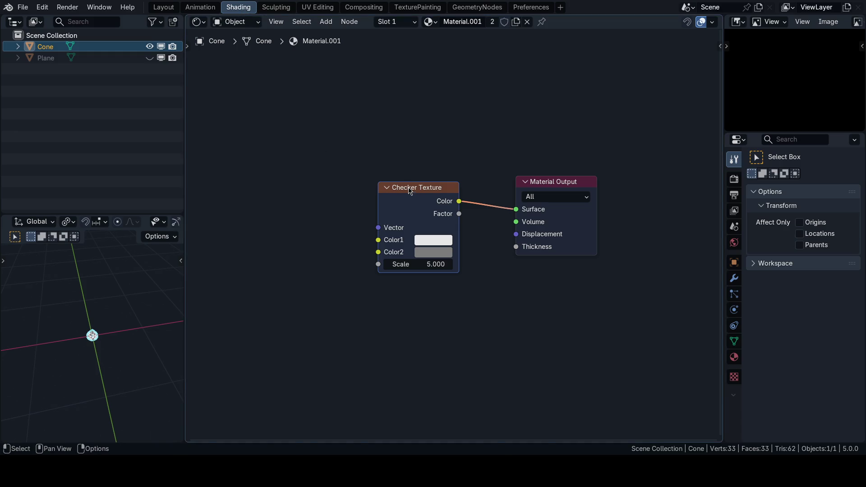
# Replace the Checker Texture node with an Image Texture wired to the material's colour
pyautogui.press('x')
pyautogui.hotkey('shift', 'a')
pyautogui.click(379, 250)
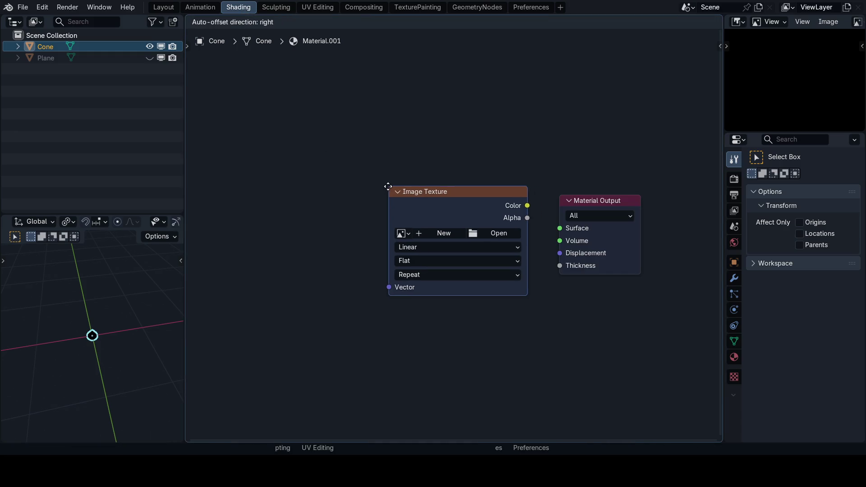
pyautogui.click(388, 188)
pyautogui.moveTo(496, 193); pyautogui.dragTo(559, 228)
# Create a new blank image named test on the Image Texture node, turning the cone black
pyautogui.click(417, 222)
pyautogui.write('test')
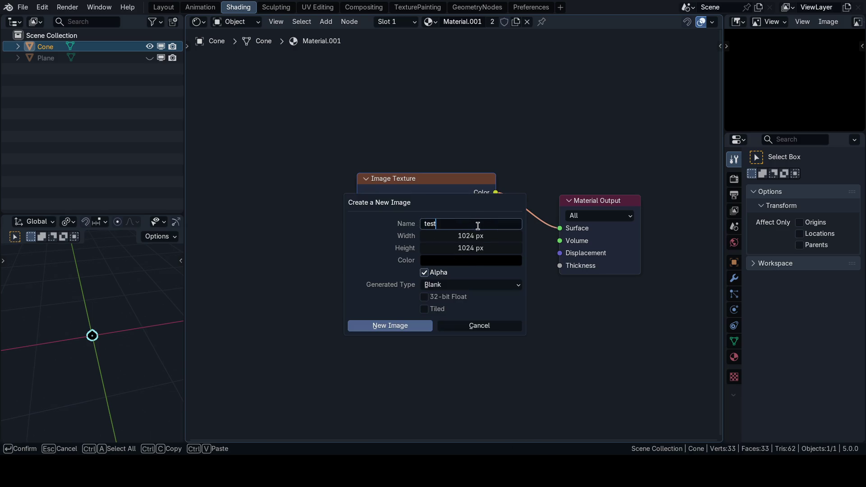
pyautogui.press('Return')
pyautogui.click(390, 326)
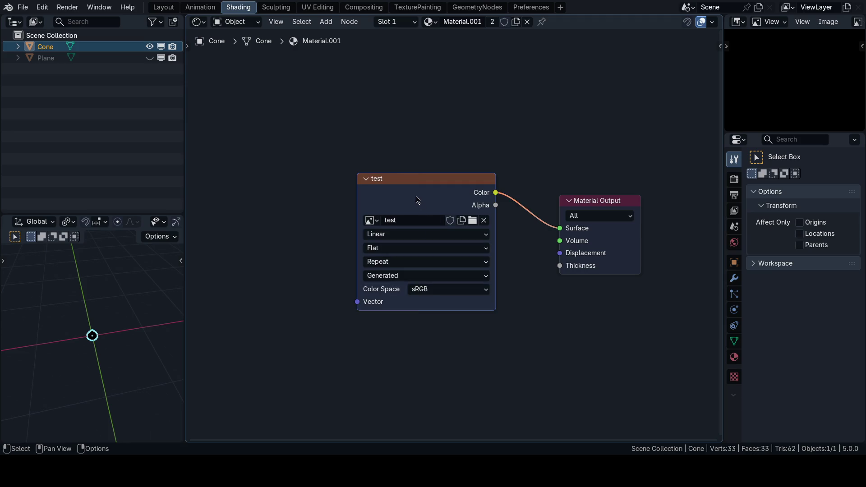
pyautogui.moveTo(416, 202); pyautogui.dragTo(409, 192)
# Reframe the small cone preview and return to the Texture Painting workspace
pyautogui.click(105, 336)
pyautogui.keyDown('shift'); pyautogui.moveTo(91, 293); pyautogui.dragTo(88, 268, button='middle'); pyautogui.keyUp('shift')
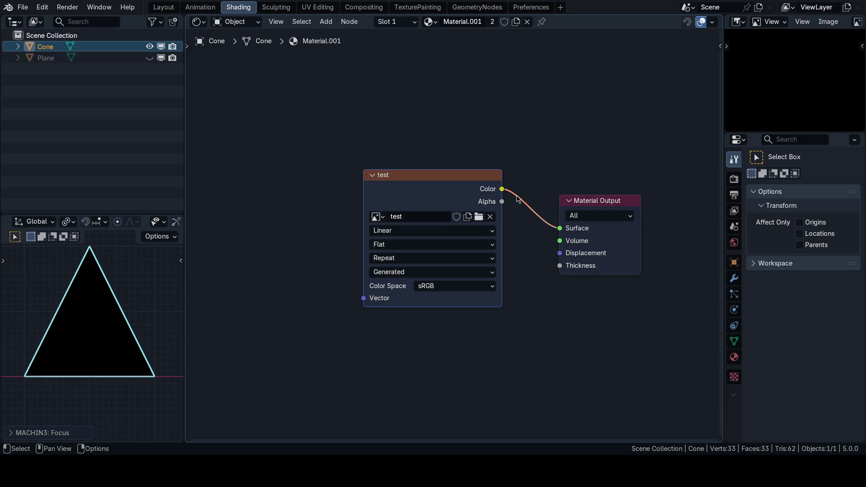
pyautogui.moveTo(91, 305); pyautogui.dragTo(102, 319, button='middle')
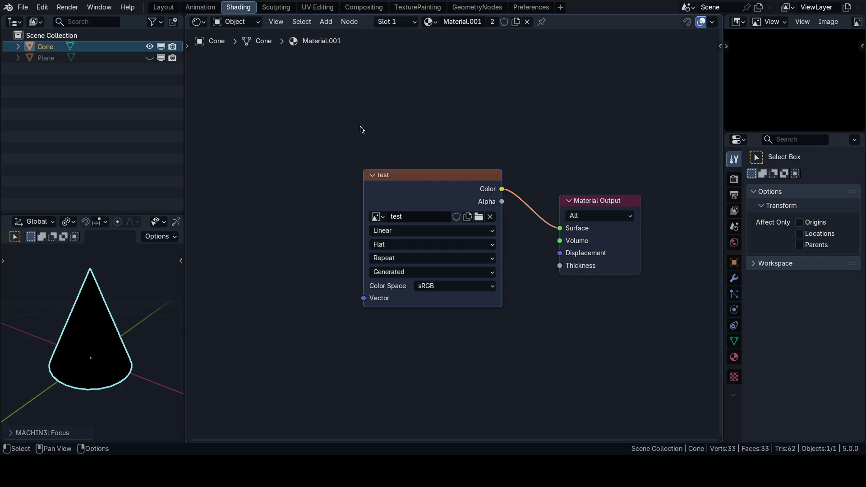
pyautogui.click(418, 7)
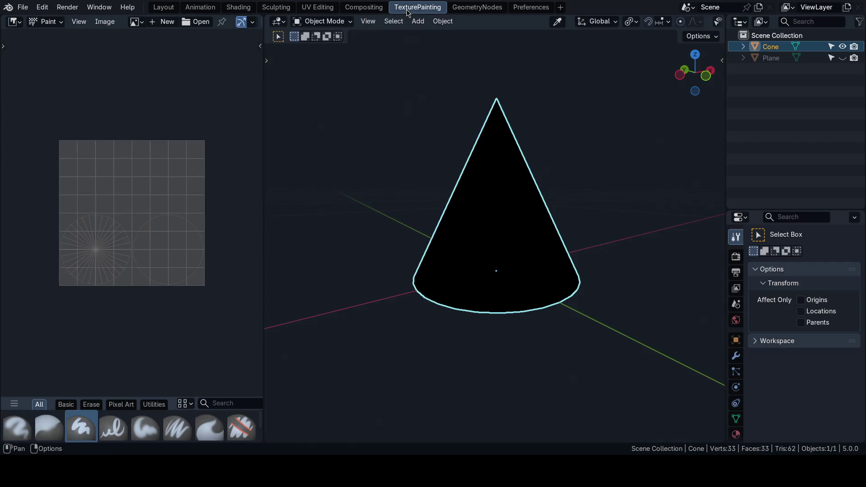
# Show the test image in the image editor instead of tex1
pyautogui.click(136, 20)
pyautogui.click(156, 50)
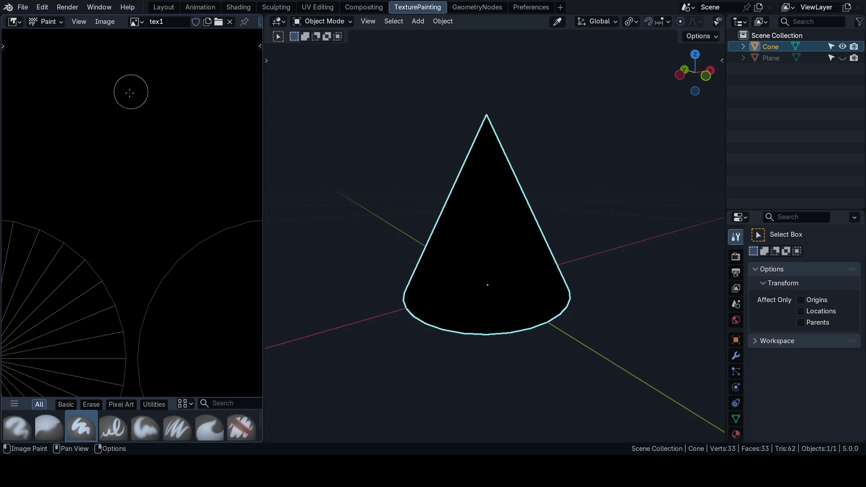
pyautogui.scroll(3, 142, 224)
pyautogui.click(136, 21)
pyautogui.click(156, 41)
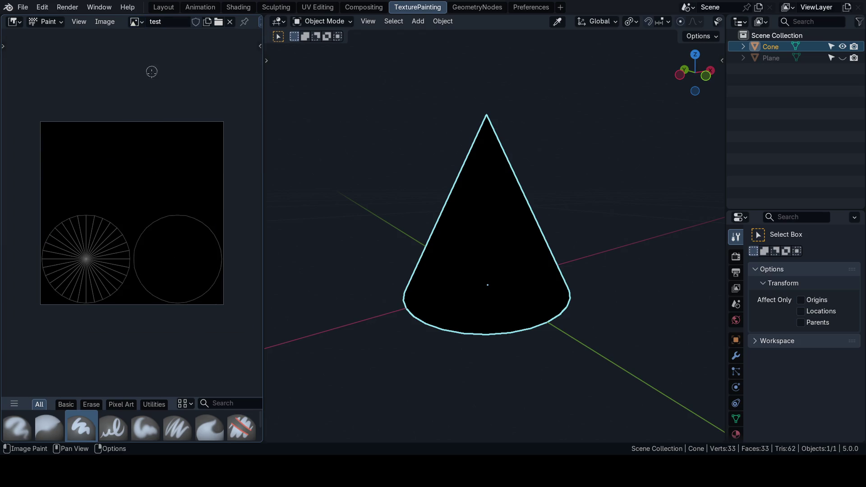
pyautogui.scroll(2, 145, 183)
# Switch the cone into Texture Paint mode via the mode pie menu
pyautogui.moveTo(138, 179); pyautogui.dragTo(145, 196, button='middle')
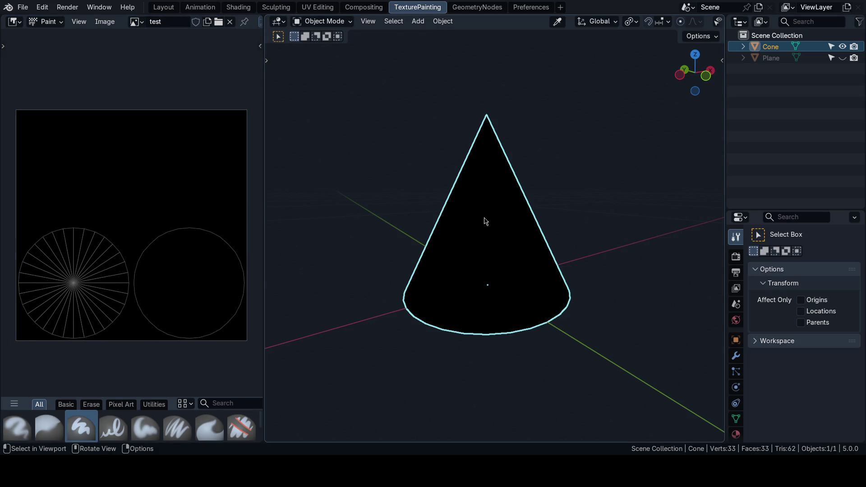
pyautogui.hotkey('ctrl', 'Tab')
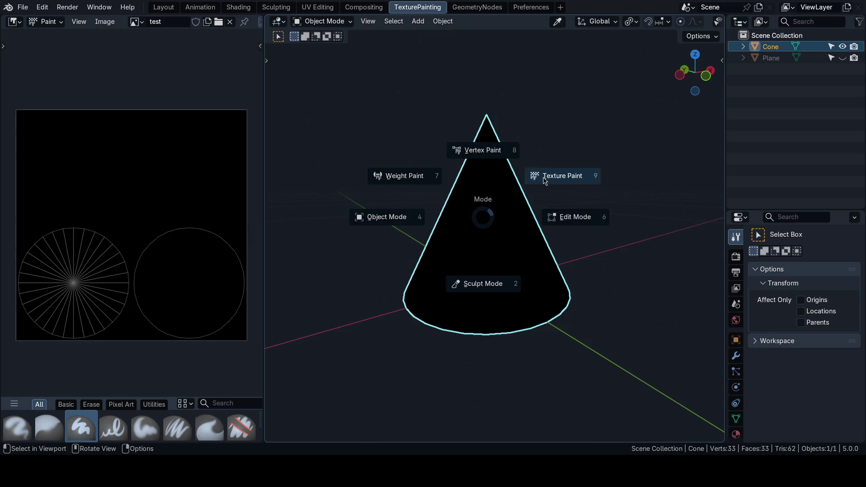
pyautogui.click(545, 181)
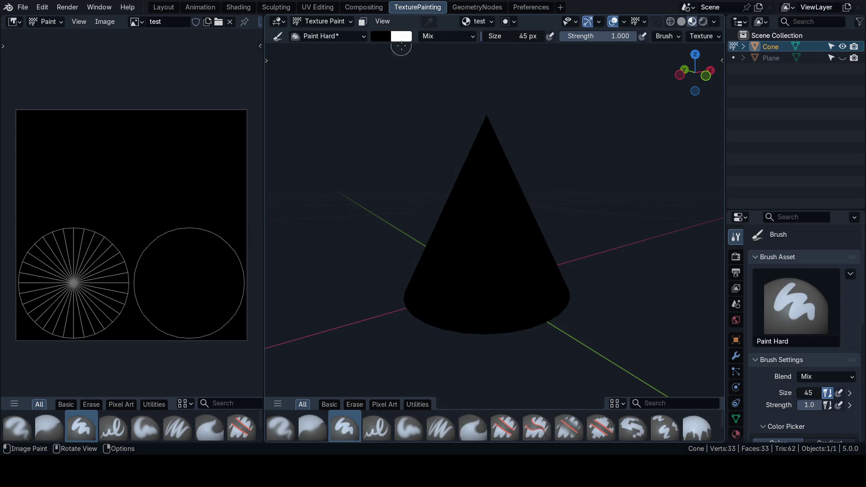
# Make a first, partial attempt at entering a hex brush colour
pyautogui.click(389, 39)
pyautogui.click(431, 220)
pyautogui.write('ceff1a')
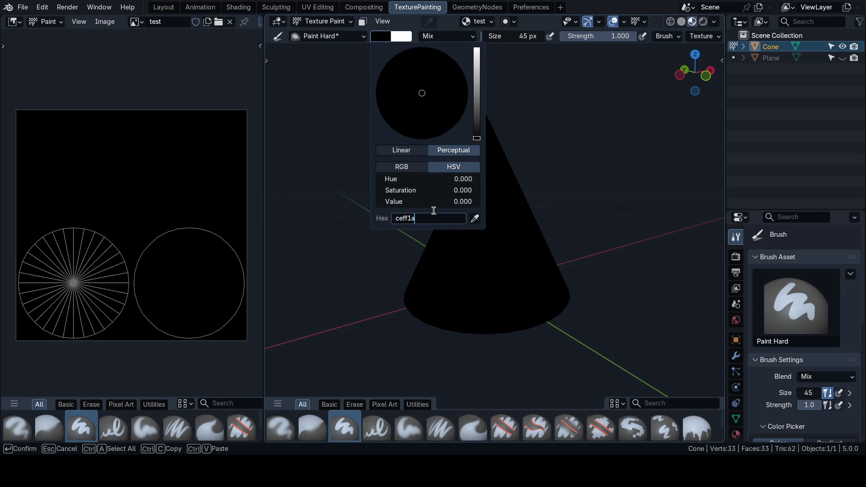
pyautogui.press('Return')
pyautogui.click(478, 241)
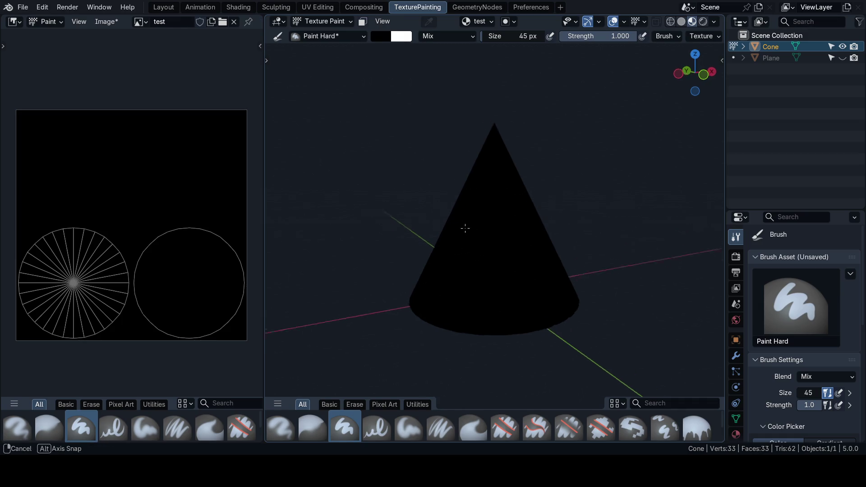
pyautogui.moveTo(478, 241); pyautogui.dragTo(467, 224, button='middle')
# Set the brush colour to yellow-green hex CEFF1A
pyautogui.click(380, 36)
pyautogui.click(426, 218)
pyautogui.write('ceff1a')
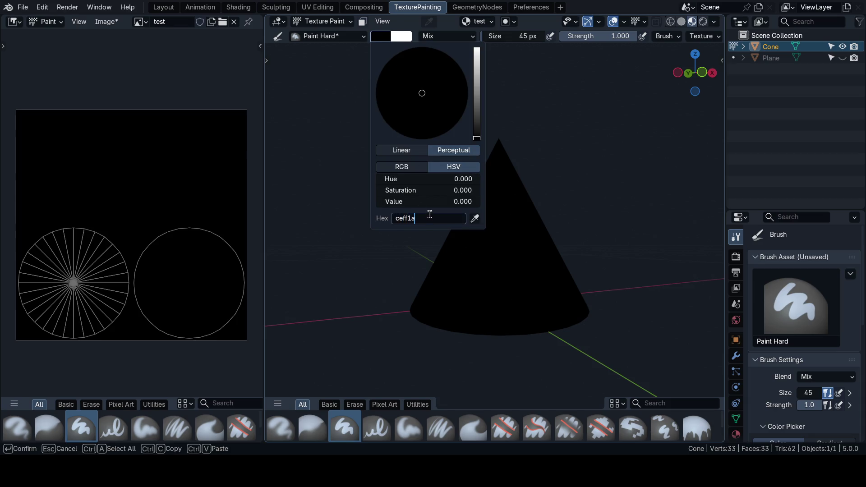
pyautogui.press('Return')
pyautogui.hotkey('ctrl', 'z')
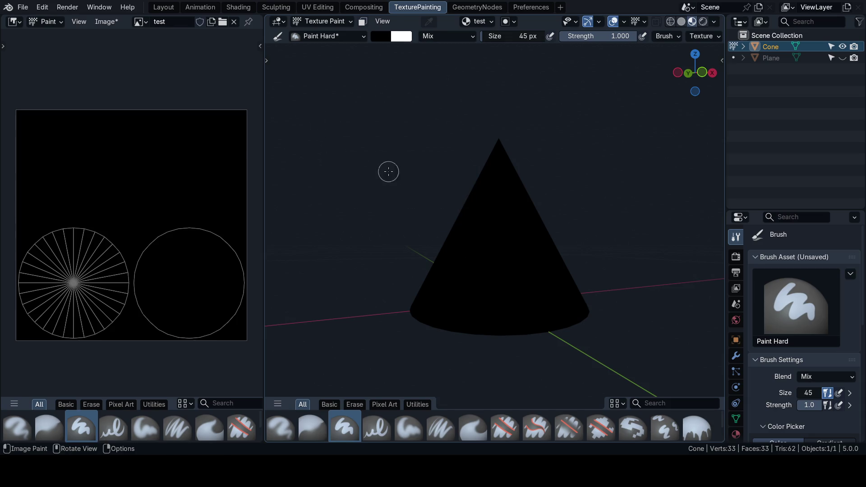
pyautogui.click(383, 38)
pyautogui.click(437, 218)
pyautogui.write('ceff1a')
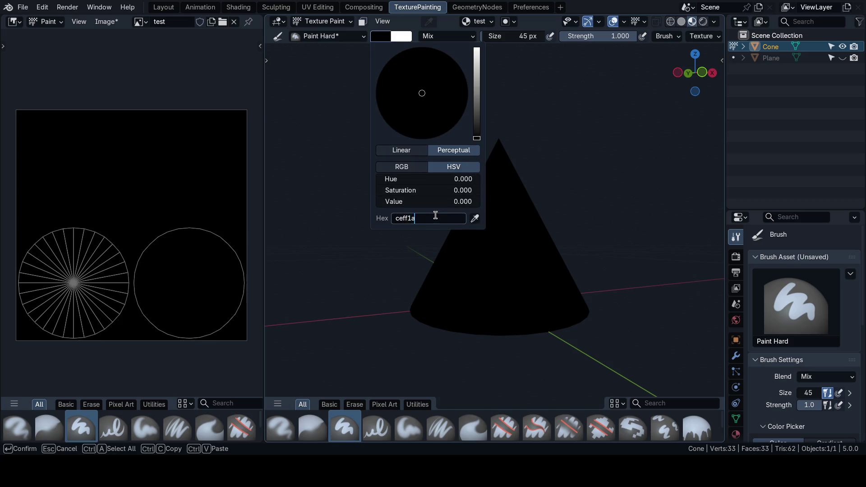
pyautogui.press('Return')
# Paint test yellow strokes on the cone from front, side and underside views
pyautogui.moveTo(473, 254); pyautogui.dragTo(526, 284)
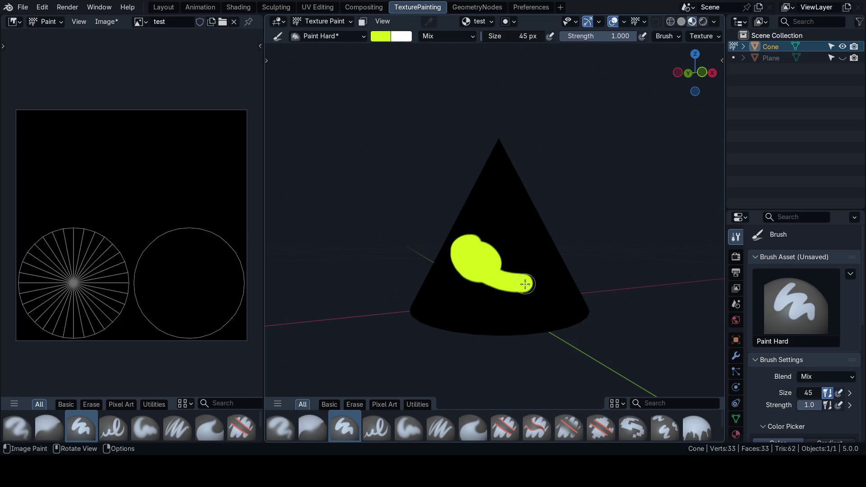
pyautogui.press('KP_1')
pyautogui.press('KP_3')
pyautogui.moveTo(420, 204); pyautogui.dragTo(521, 230)
pyautogui.press('ctrl+KP_1')
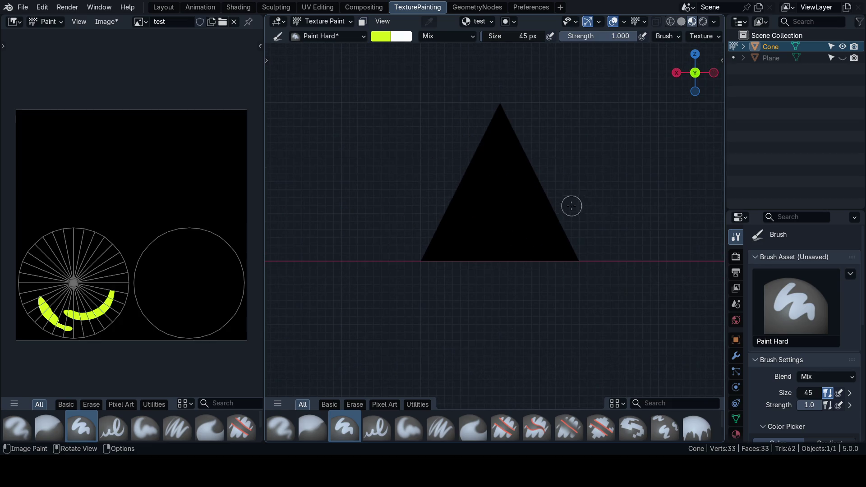
pyautogui.moveTo(572, 206); pyautogui.dragTo(552, 217, button='middle')
pyautogui.moveTo(542, 251); pyautogui.dragTo(518, 231, button='middle')
pyautogui.moveTo(501, 258); pyautogui.dragTo(547, 286)
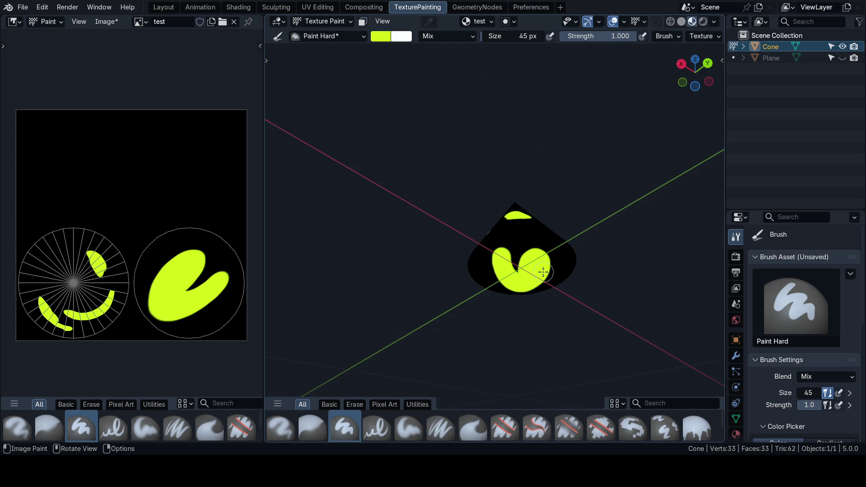
# Undo the test strokes, shrink the brush, and paint two eyes and a smile from the front
pyautogui.press('KP_1')
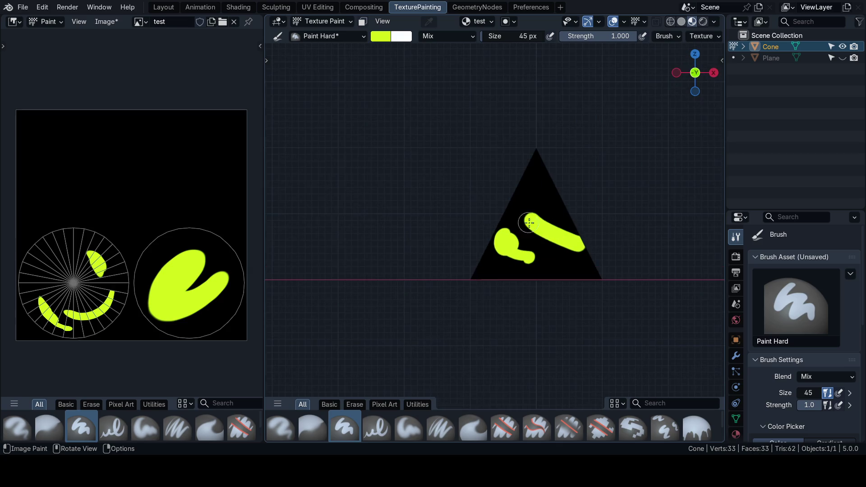
pyautogui.hotkey('ctrl', 'z')
pyautogui.hotkey('ctrl', 'z')
pyautogui.hotkey('ctrl', 'z')
pyautogui.hotkey('ctrl', 'z')
pyautogui.scroll(2, 485, 223)
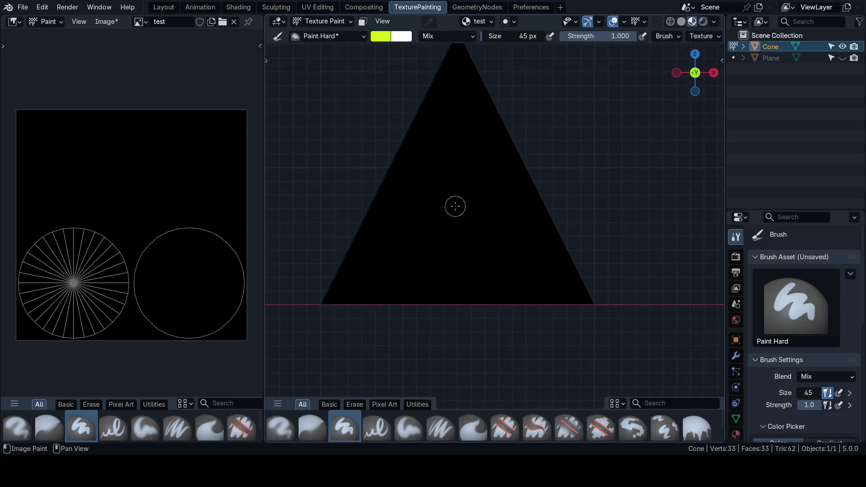
pyautogui.scroll(2, 474, 209)
pyautogui.press('f')
pyautogui.click(467, 214)
pyautogui.moveTo(419, 196); pyautogui.dragTo(504, 203)
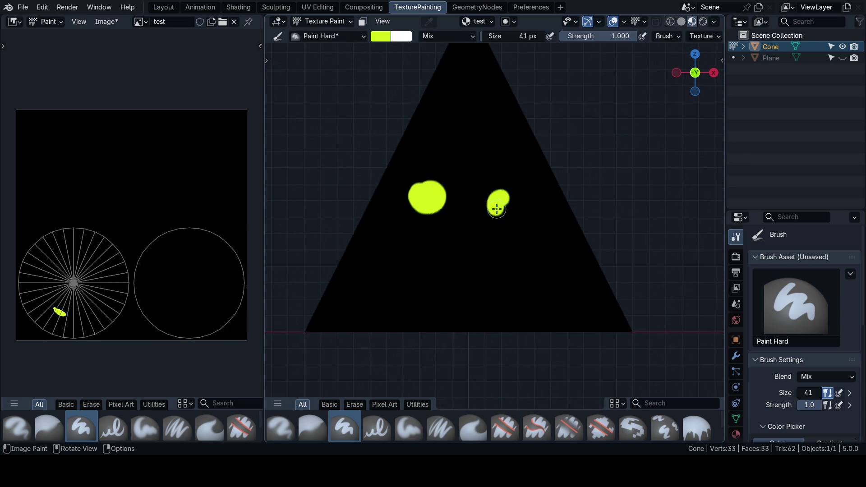
pyautogui.moveTo(408, 280); pyautogui.dragTo(508, 285)
pyautogui.scroll(-3, 474, 257)
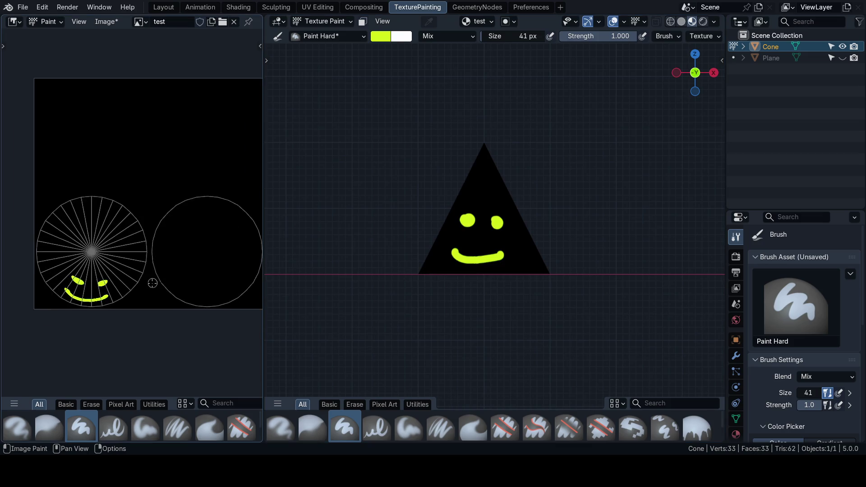
pyautogui.scroll(3, 82, 284)
pyautogui.moveTo(102, 312); pyautogui.dragTo(169, 271, button='middle')
pyautogui.scroll(-2, 170, 274)
pyautogui.scroll(-2, 169, 271)
# Look straight at the cone's circular base from below
pyautogui.press('KP_7')
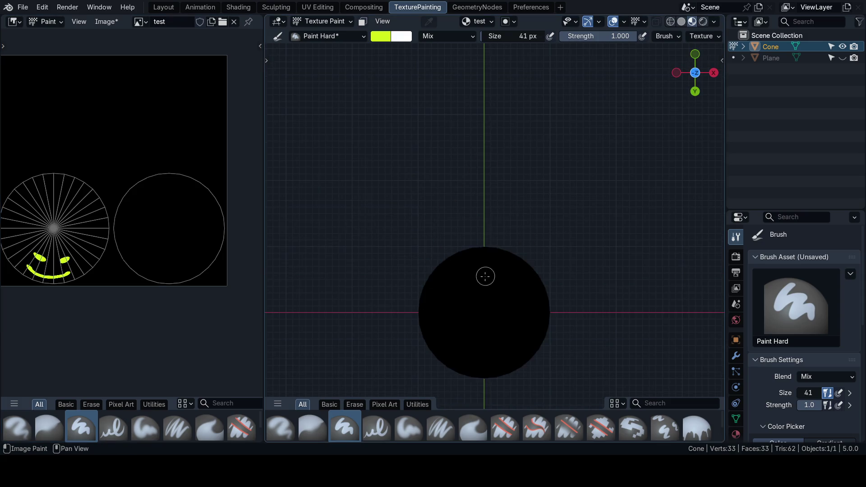
pyautogui.moveTo(498, 179); pyautogui.dragTo(488, 179, button='middle')
pyautogui.press('KP_1')
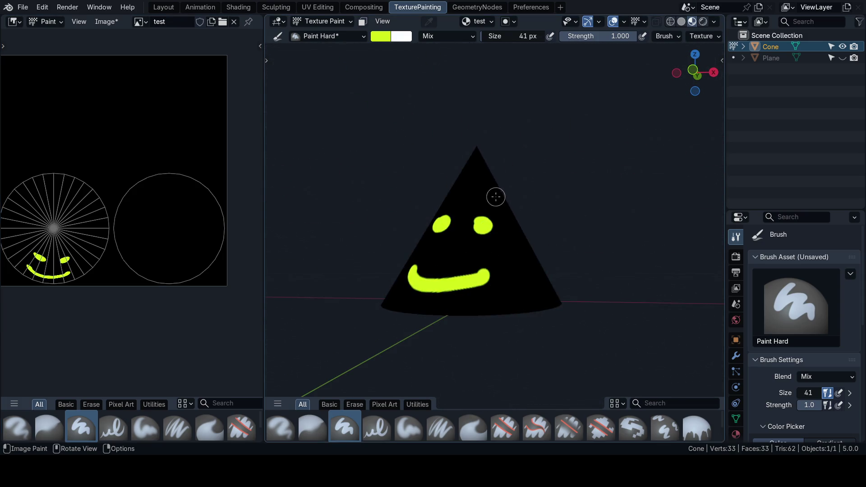
pyautogui.press('KP_7')
pyautogui.scroll(2, 511, 272)
pyautogui.scroll(2, 522, 252)
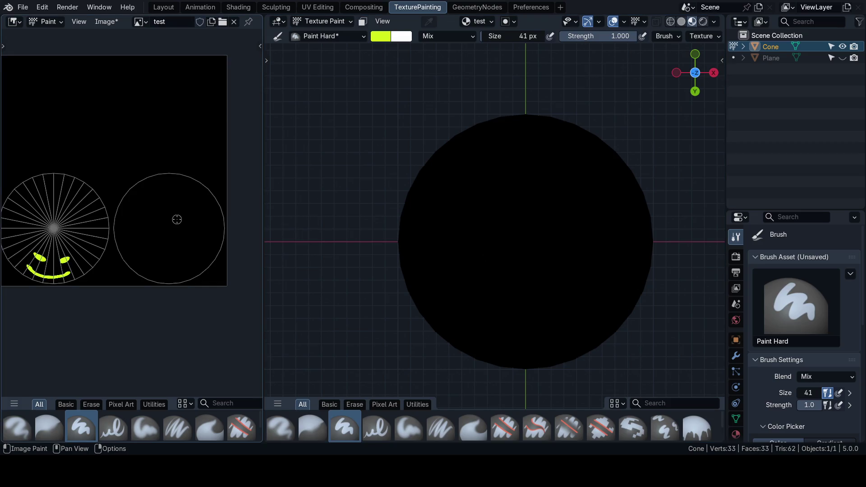
pyautogui.scroll(2, 173, 220)
pyautogui.scroll(1, 158, 226)
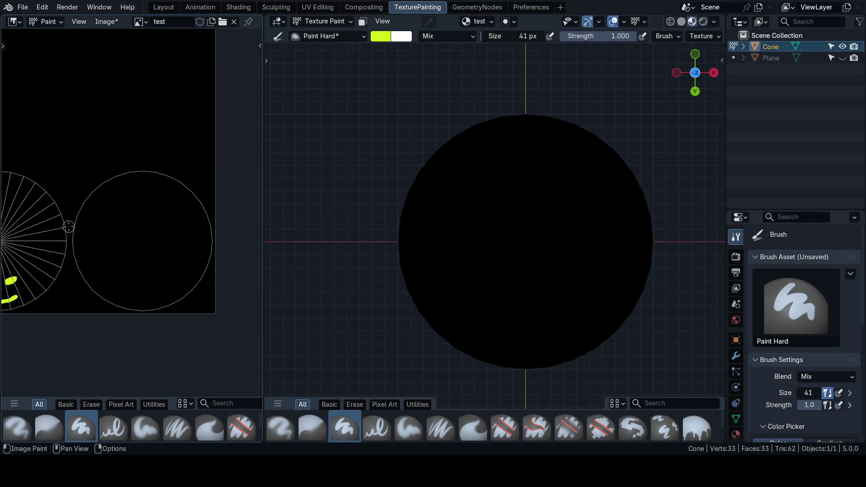
# Enlarge the brush to 68 px and paint a vertical and horizontal stroke forming a cross
pyautogui.press('f')
pyautogui.moveTo(121, 152); pyautogui.dragTo(121, 305)
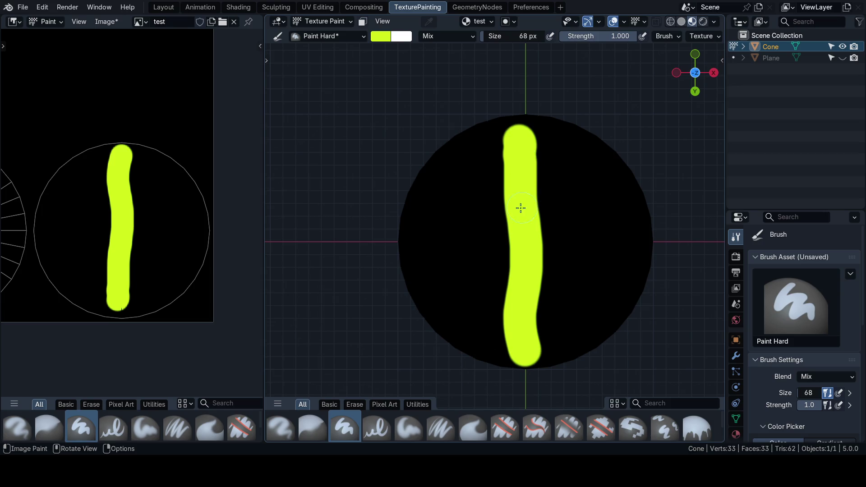
pyautogui.moveTo(41, 232); pyautogui.dragTo(203, 233)
pyautogui.scroll(-3, 426, 218)
pyautogui.moveTo(426, 219)
pyautogui.mouseDown(button='middle')
pyautogui.moveTo(523, 269)
pyautogui.moveTo(474, 203)
pyautogui.moveTo(512, 253)
pyautogui.moveTo(514, 190)
pyautogui.mouseUp(button='middle')
pyautogui.scroll(2, 475, 238)
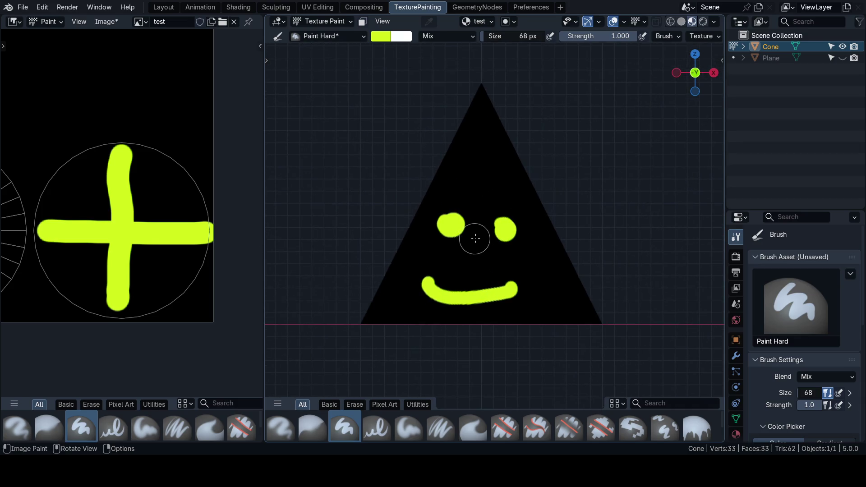
# Inspect the cone in wireframe, then return to solid shading facing the smiley
pyautogui.click(656, 22)
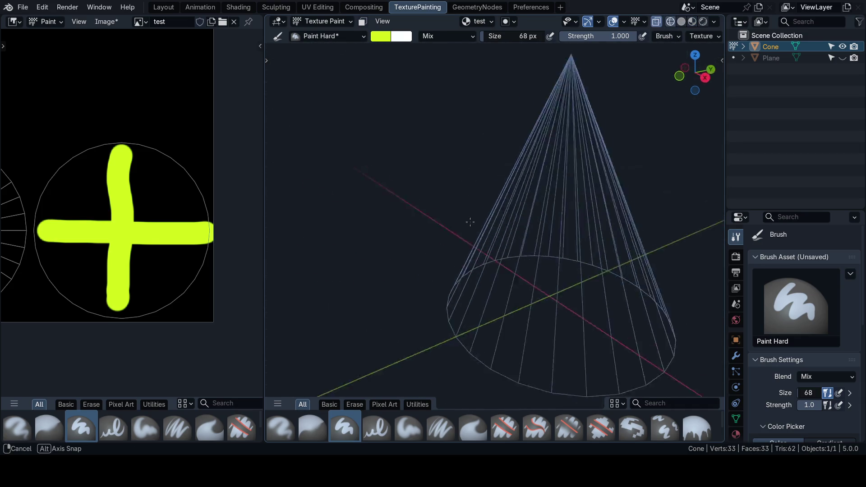
pyautogui.moveTo(474, 224); pyautogui.dragTo(468, 251, button='middle')
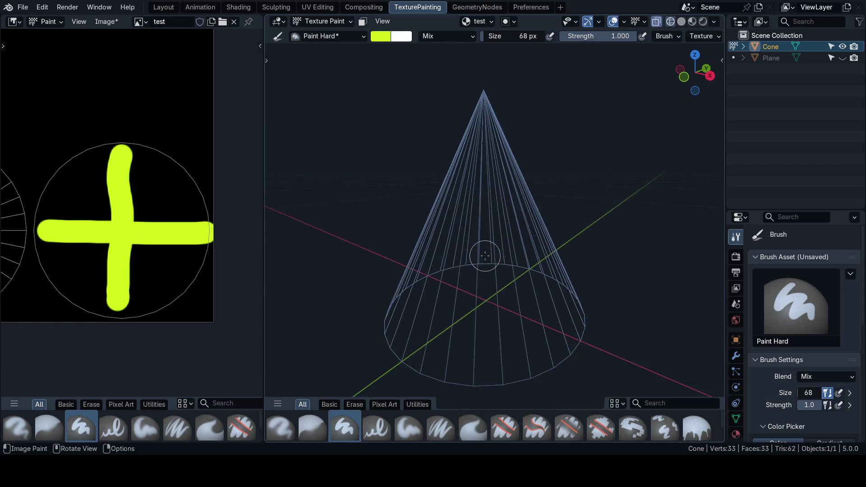
pyautogui.hotkey('shift', 'z')
pyautogui.moveTo(352, 257)
pyautogui.mouseDown(button='middle')
pyautogui.moveTo(449, 254)
pyautogui.moveTo(434, 253)
pyautogui.mouseUp(button='middle')
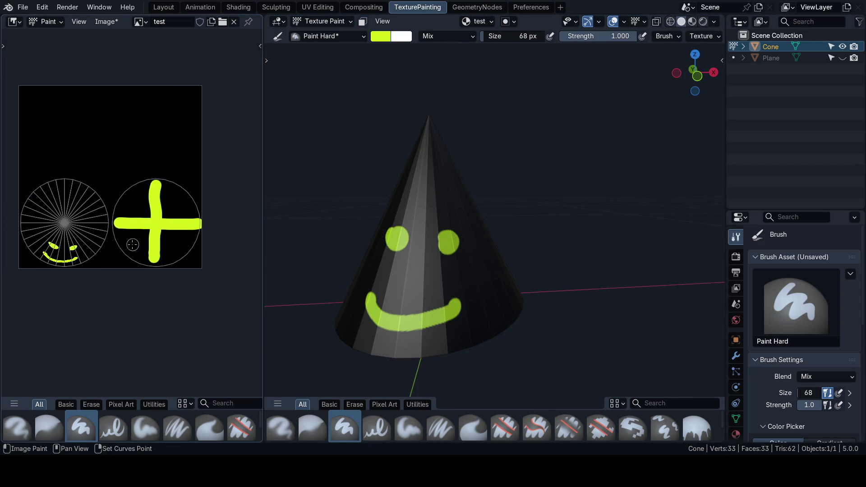
pyautogui.scroll(3, 135, 216)
pyautogui.moveTo(136, 203); pyautogui.dragTo(168, 245, button='middle')
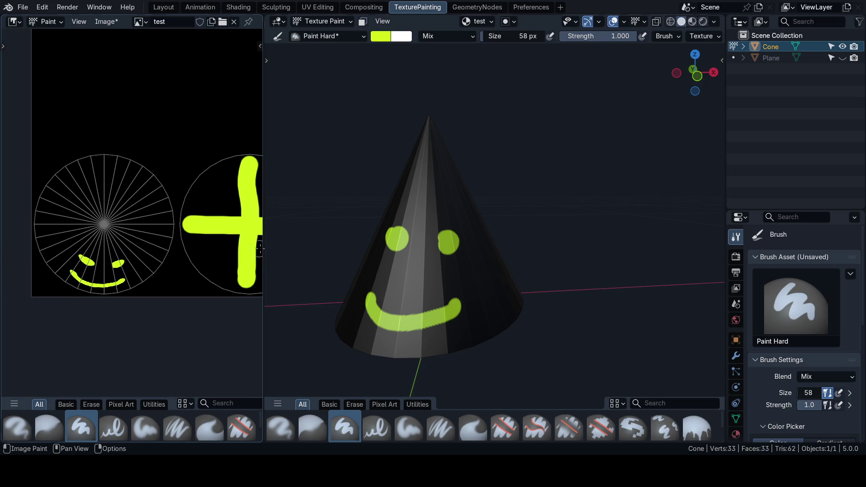
# Shrink the brush to 58 px and orbit around the painted cone
pyautogui.press('[')
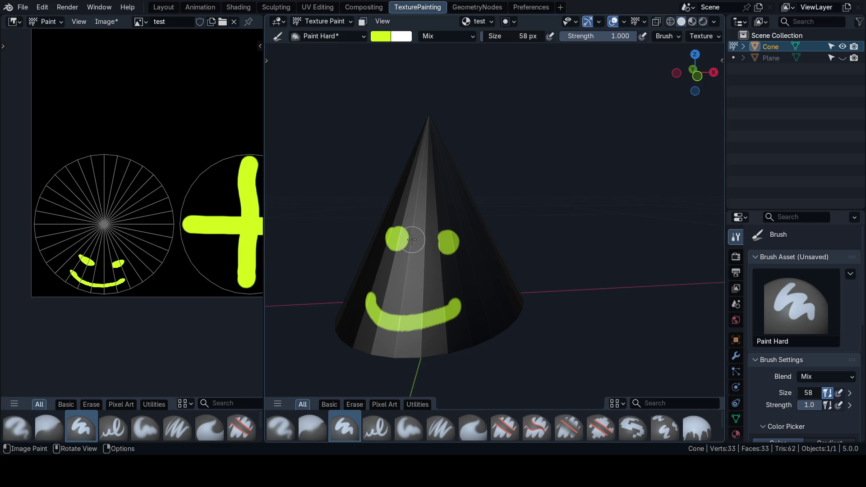
pyautogui.moveTo(418, 235)
pyautogui.mouseDown(button='middle')
pyautogui.moveTo(467, 250)
pyautogui.moveTo(402, 257)
pyautogui.mouseUp(button='middle')
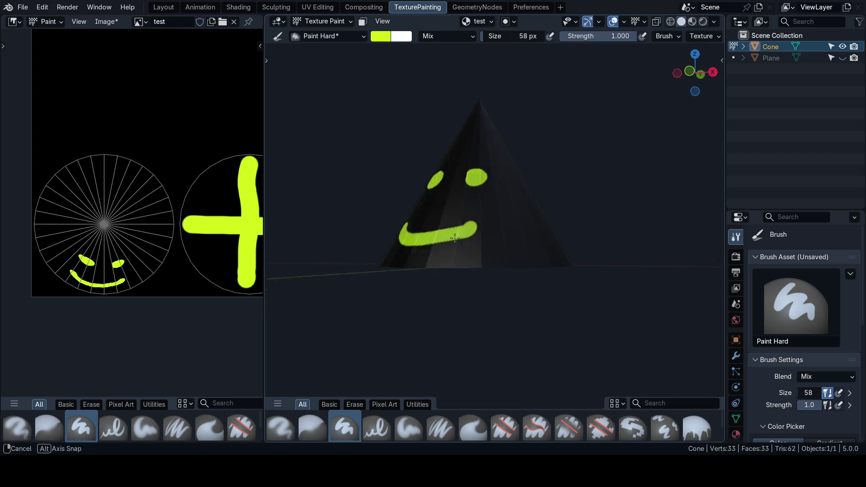
pyautogui.scroll(2, 403, 258)
pyautogui.scroll(-2, 162, 242)
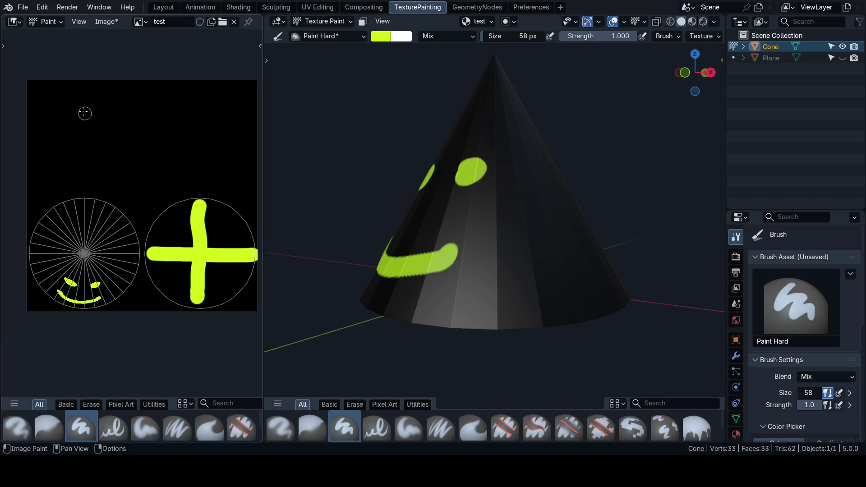
pyautogui.moveTo(106, 305); pyautogui.dragTo(99, 310, button='middle')
pyautogui.moveTo(433, 203)
pyautogui.mouseDown(button='middle')
pyautogui.moveTo(471, 219)
pyautogui.moveTo(514, 203)
pyautogui.moveTo(507, 223)
pyautogui.moveTo(531, 256)
pyautogui.mouseUp(button='middle')
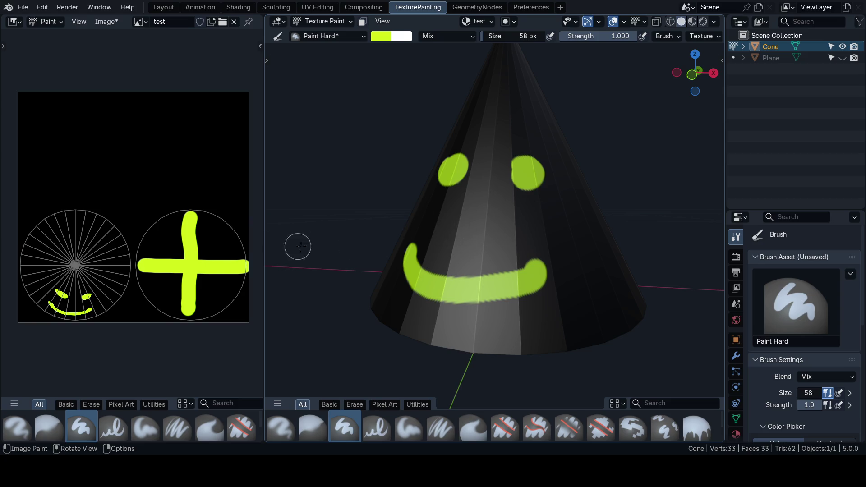
# Snap to Front view to frame the face, then return the cone to Object Mode
pyautogui.press('`')
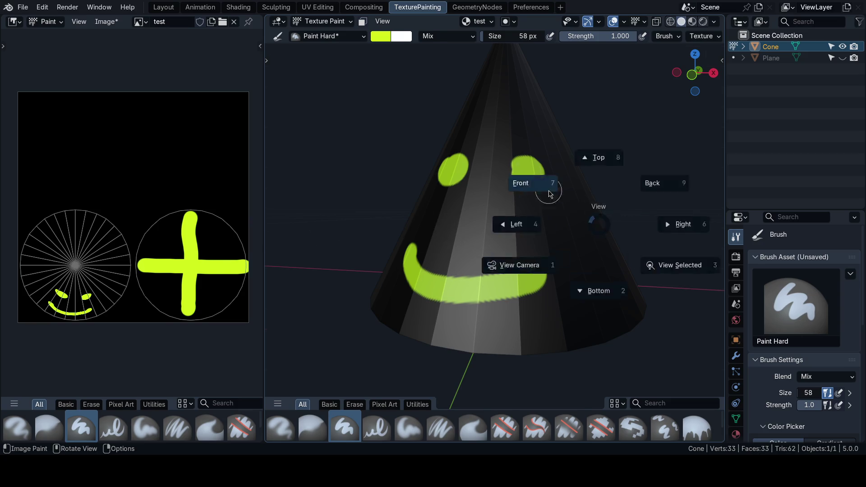
pyautogui.click(528, 180)
pyautogui.scroll(-2, 514, 264)
pyautogui.keyDown('shift'); pyautogui.moveTo(514, 265); pyautogui.dragTo(414, 247, button='middle'); pyautogui.keyUp('shift')
pyautogui.moveTo(177, 241); pyautogui.dragTo(173, 230, button='middle')
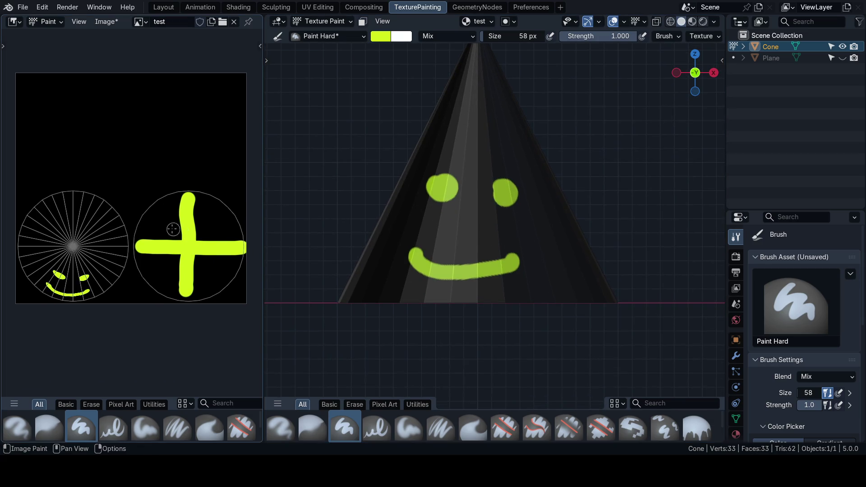
pyautogui.moveTo(474, 224); pyautogui.dragTo(501, 203, button='middle')
pyautogui.hotkey('ctrl', 'Tab')
pyautogui.click(494, 194)
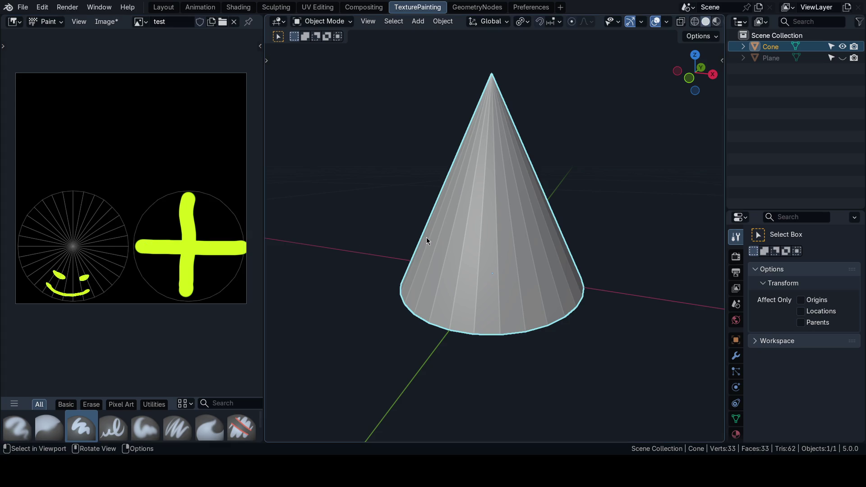
# Re-enter Texture Paint and centre the painted smiley in front view
pyautogui.hotkey('ctrl', 'Tab')
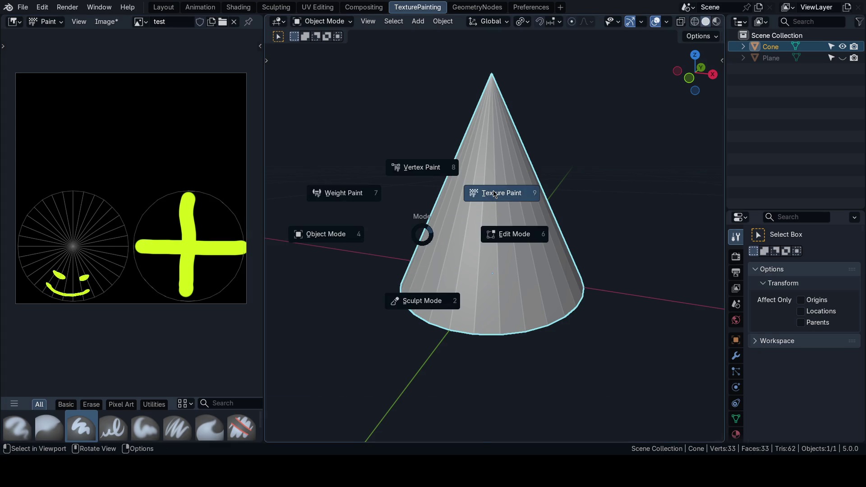
pyautogui.click(494, 194)
pyautogui.moveTo(511, 237); pyautogui.dragTo(495, 217, button='middle')
pyautogui.press('KP_1')
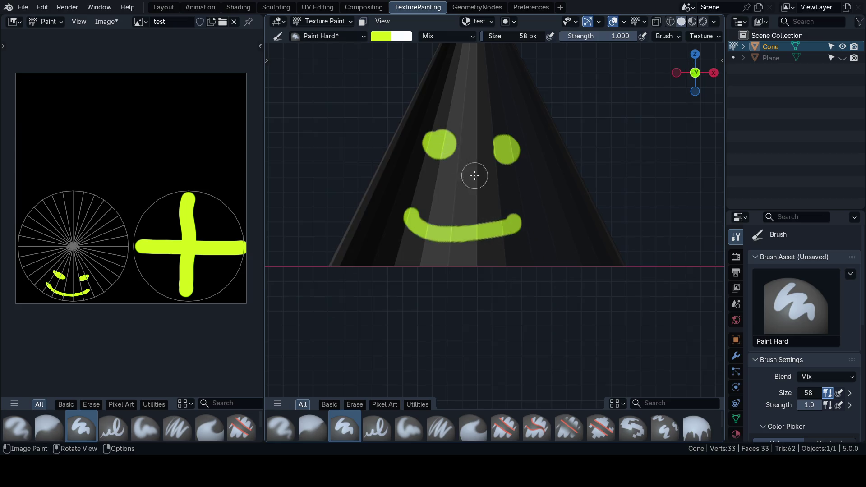
pyautogui.moveTo(475, 176)
pyautogui.keyDown('shift'); pyautogui.mouseDown(button='middle')
pyautogui.moveTo(464, 225)
pyautogui.moveTo(447, 244)
pyautogui.mouseUp(button='middle'); pyautogui.keyUp('shift')
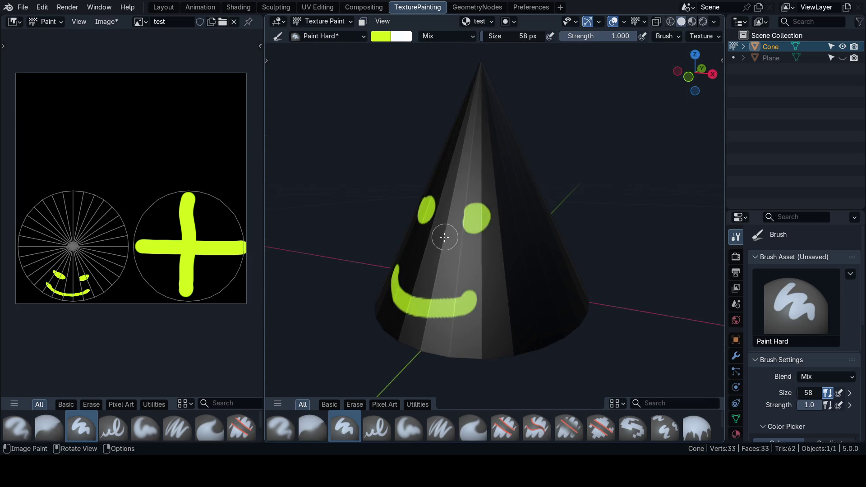
# Check the front view once more, then switch the cone into Edit Mode
pyautogui.press('KP_1')
pyautogui.press('`')
pyautogui.press('Escape')
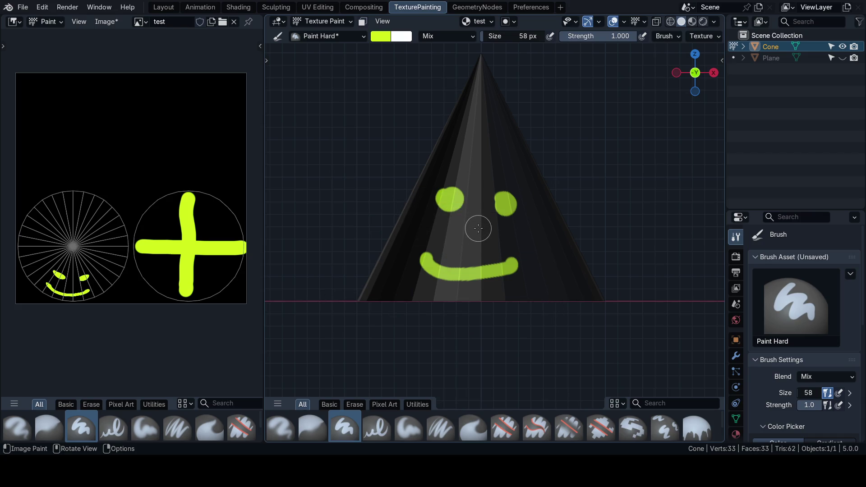
pyautogui.scroll(-1, 163, 244)
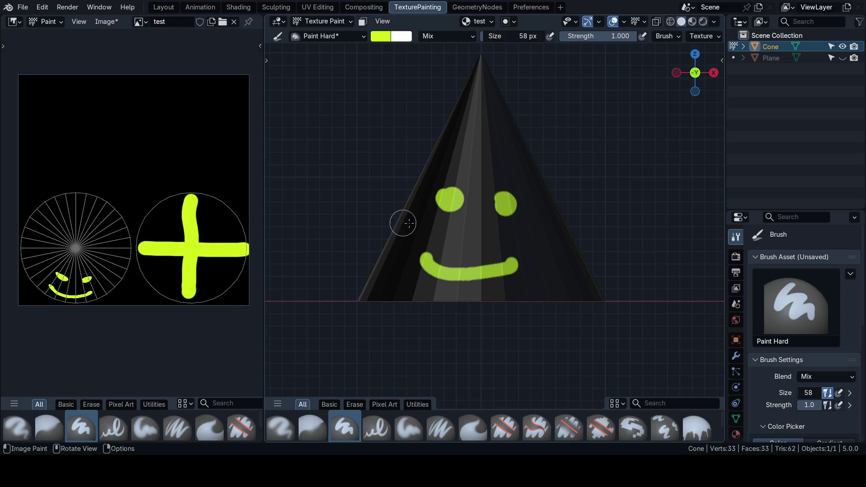
pyautogui.press('Tab')
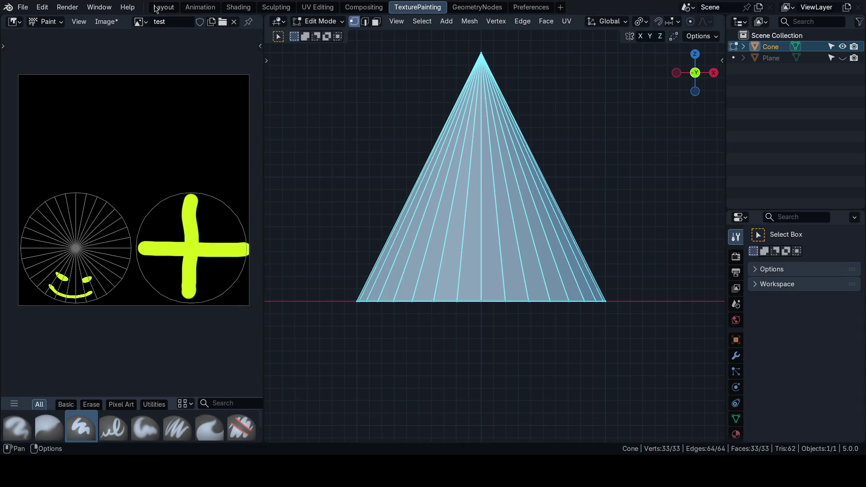
# Check the cone's UVs in the UV Editing workspace, then return to Layout in front view
pyautogui.click(163, 7)
pyautogui.scroll(4, 509, 248)
pyautogui.scroll(3, 509, 247)
pyautogui.moveTo(509, 248); pyautogui.dragTo(300, 82, button='middle')
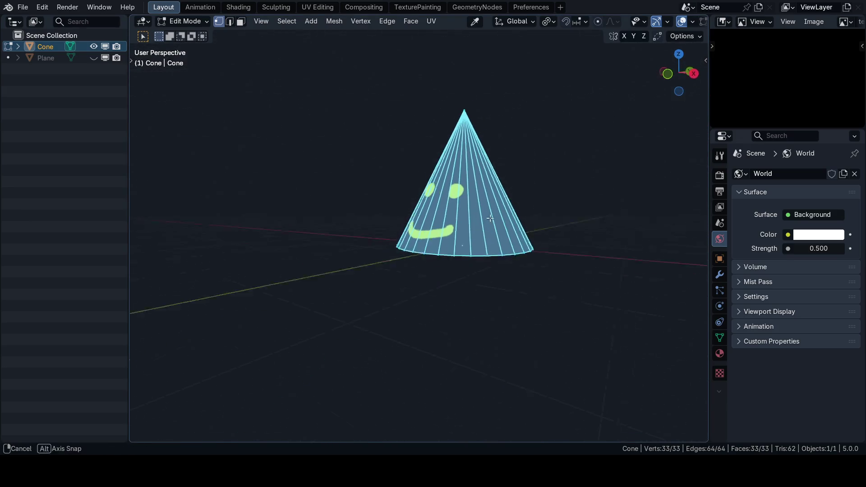
pyautogui.click(318, 7)
pyautogui.scroll(-4, 162, 235)
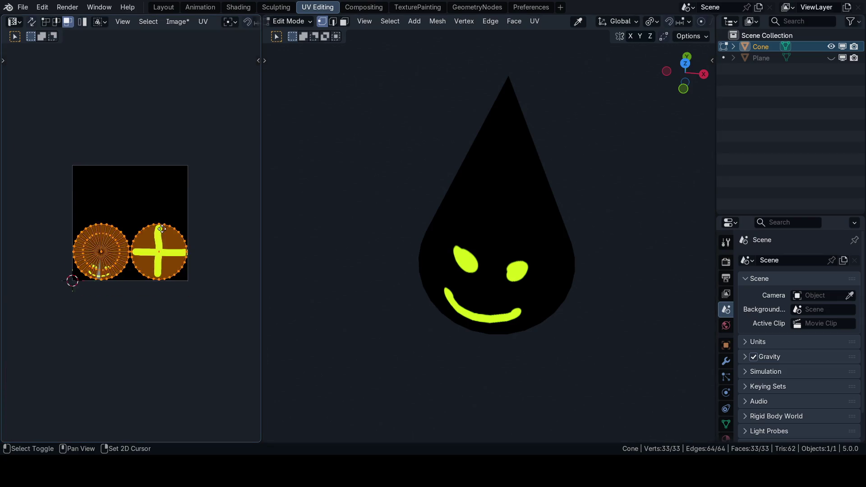
pyautogui.scroll(2, 162, 235)
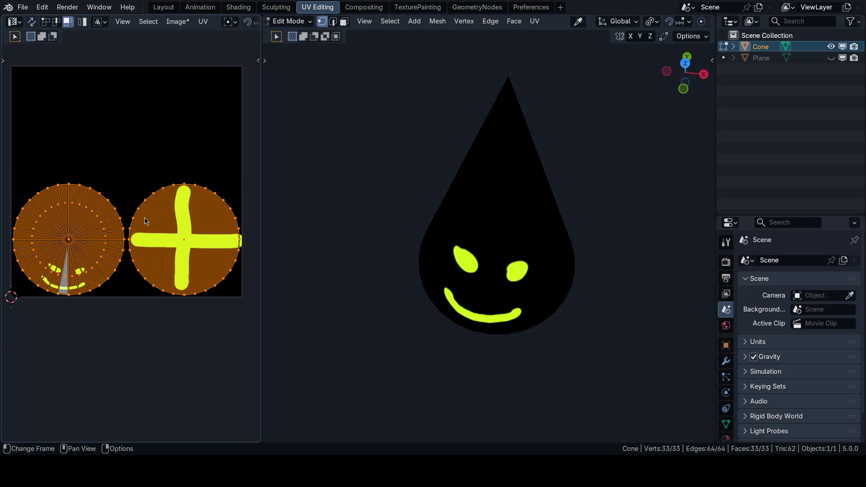
pyautogui.click(164, 7)
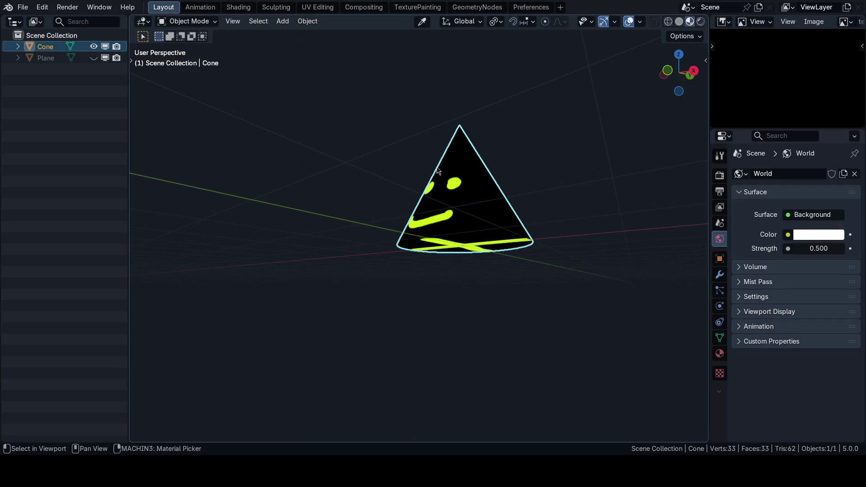
pyautogui.press('KP_1')
pyautogui.scroll(3, 417, 211)
# In solid shading, enter Edit Mode and select all of the cone's faces
pyautogui.press('z')
pyautogui.scroll(2, 400, 224)
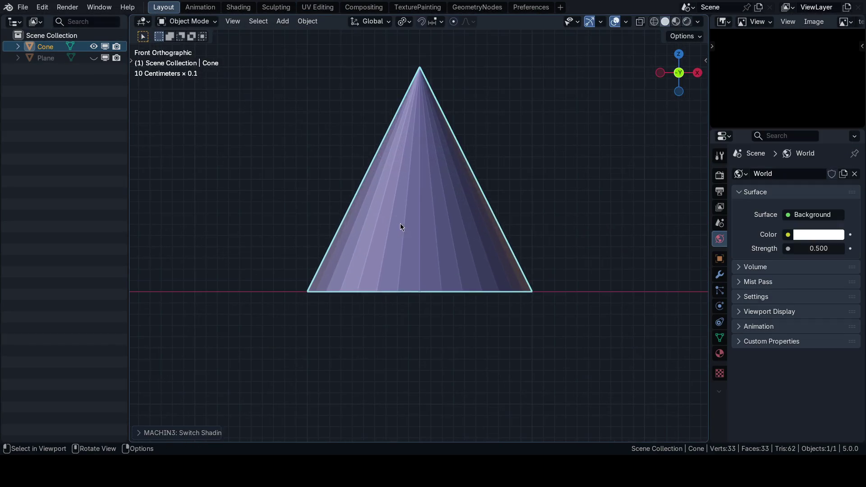
pyautogui.press('Tab')
pyautogui.moveTo(433, 224); pyautogui.dragTo(470, 238, button='middle')
pyautogui.press('a')
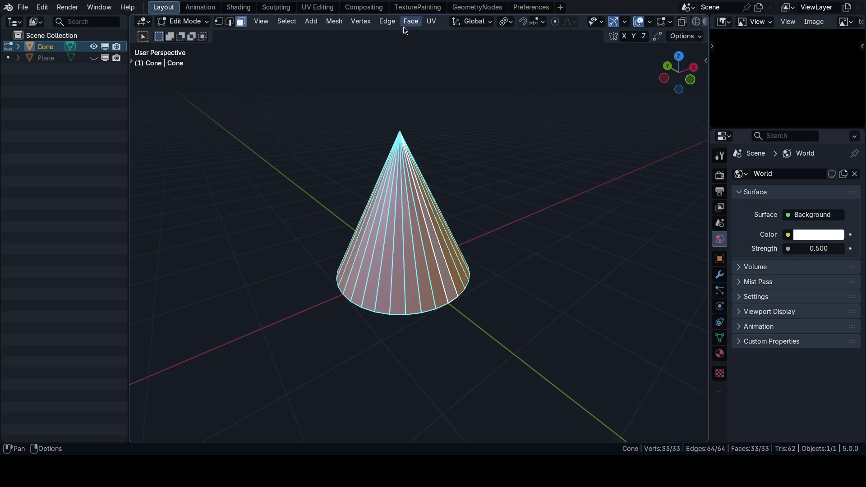
# Extrude Individual Faces outward into a pleated shape, after one cancelled try
pyautogui.click(410, 21)
pyautogui.click(457, 56)
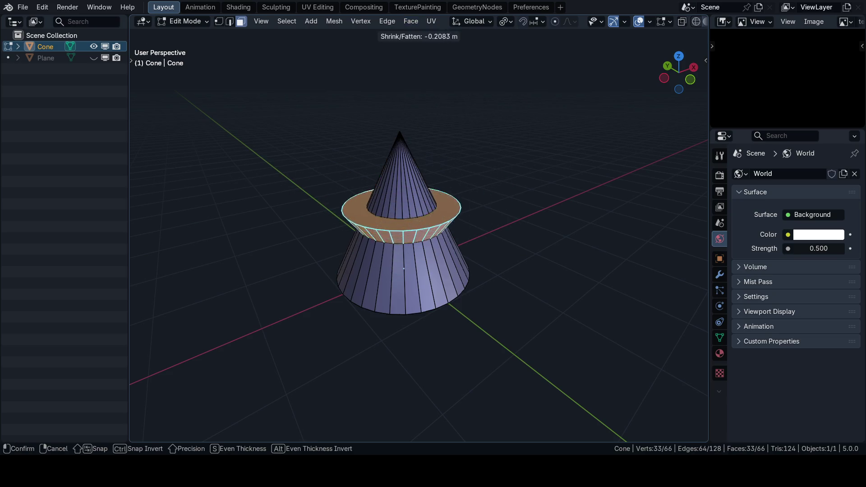
pyautogui.rightClick(420, 203)
pyautogui.hotkey('ctrl', 'z')
pyautogui.click(411, 21)
pyautogui.click(455, 57)
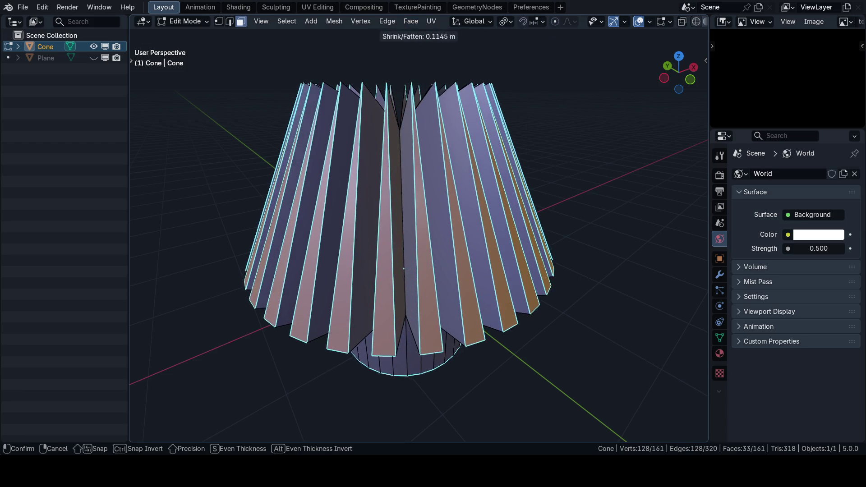
pyautogui.click(467, 338)
pyautogui.scroll(-1, 467, 339)
# Inspect the pleated shape and return it to Object Mode
pyautogui.moveTo(467, 339); pyautogui.dragTo(398, 307, button='middle')
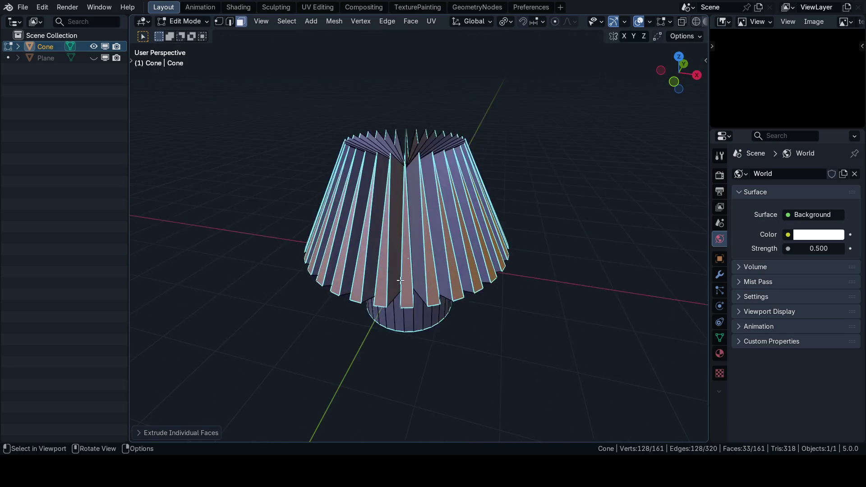
pyautogui.hotkey('ctrl', 'Tab')
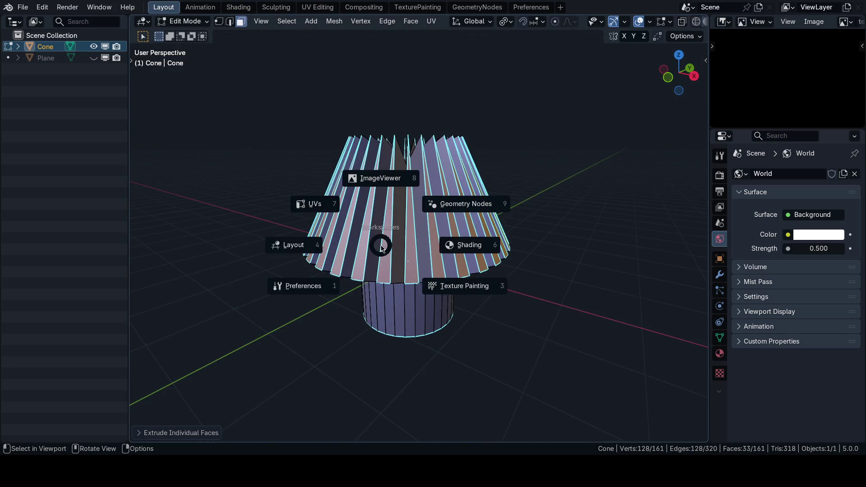
pyautogui.press('Tab')
pyautogui.hotkey('ctrl', 'Tab')
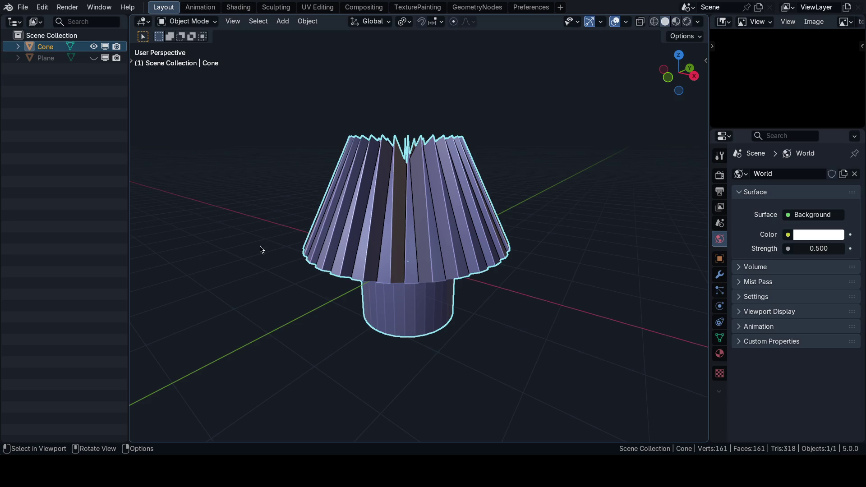
pyautogui.hotkey('ctrl', 'Tab')
pyautogui.click(257, 198)
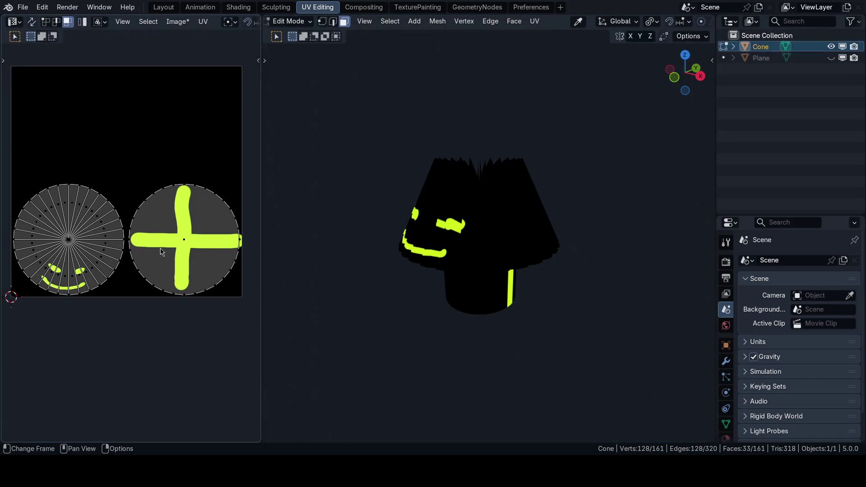
pyautogui.scroll(1, 119, 250)
pyautogui.hotkey('ctrl', 'Tab')
pyautogui.press('a')
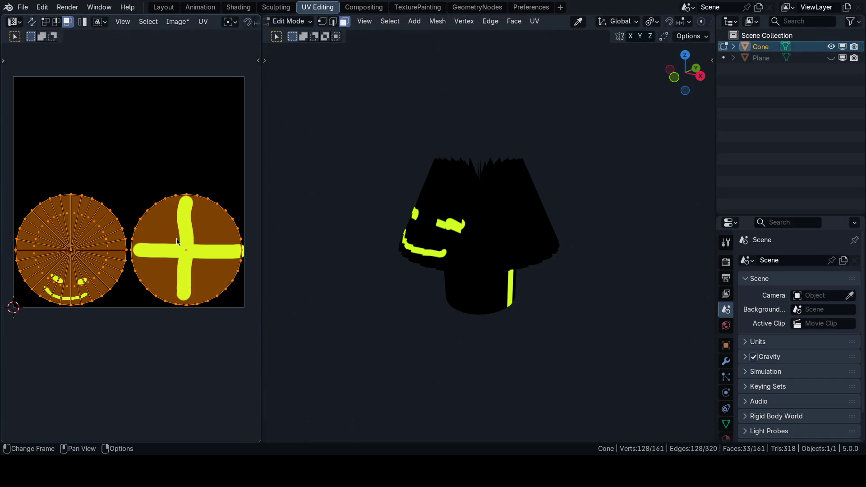
pyautogui.press('KP_1')
pyautogui.moveTo(454, 240)
pyautogui.mouseDown(button='middle')
pyautogui.moveTo(450, 233)
pyautogui.moveTo(439, 264)
pyautogui.moveTo(460, 315)
pyautogui.mouseUp(button='middle')
pyautogui.scroll(-1, 439, 265)
pyautogui.scroll(1, 440, 280)
pyautogui.press('KP_1')
pyautogui.moveTo(467, 266)
pyautogui.mouseDown(button='middle')
pyautogui.moveTo(448, 302)
pyautogui.moveTo(474, 271)
pyautogui.moveTo(515, 264)
pyautogui.moveTo(504, 278)
pyautogui.moveTo(508, 257)
pyautogui.mouseUp(button='middle')
pyautogui.scroll(-2, 512, 235)
pyautogui.press('a')
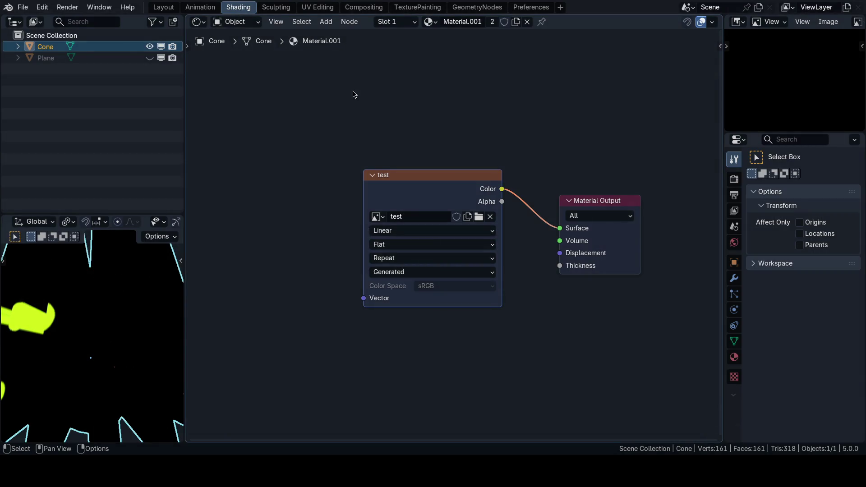
pyautogui.scroll(-4, 129, 308)
pyautogui.moveTo(128, 308); pyautogui.dragTo(116, 304, button='middle')
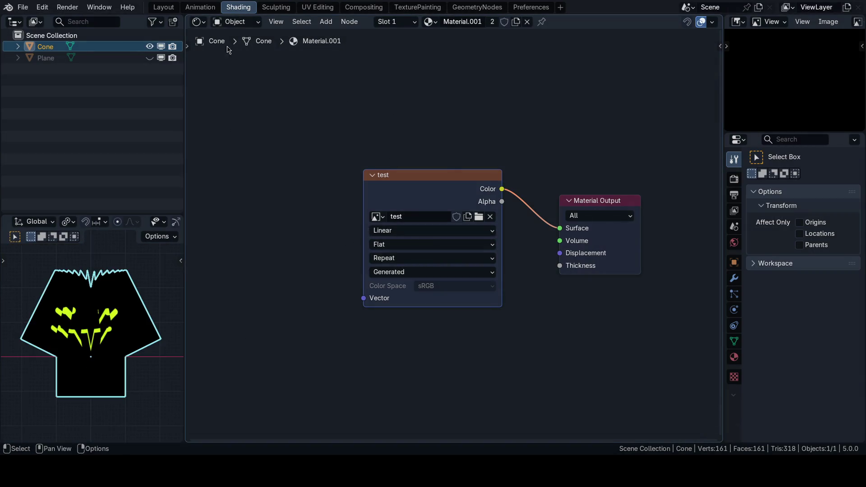
pyautogui.hotkey('ctrl', 'pageup')
pyautogui.hotkey('ctrl', 'pageup')
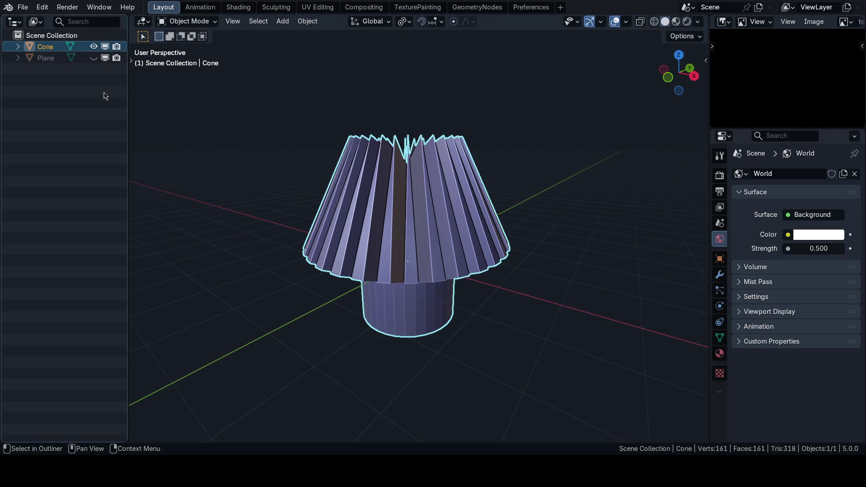
# Hide the pleated shape and add a new cube at the scene origin
pyautogui.press('h')
pyautogui.hotkey('shift', 'a')
pyautogui.click(457, 242)
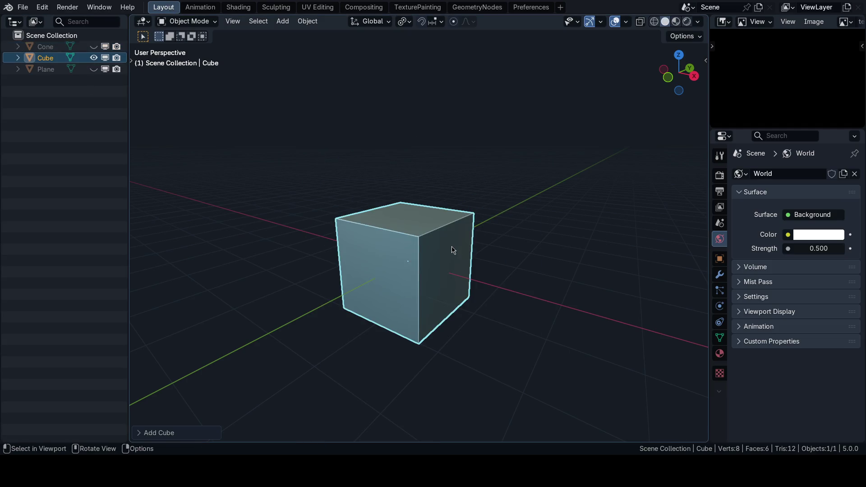
pyautogui.hotkey('shift', 's')
pyautogui.hotkey('alt', 'g')
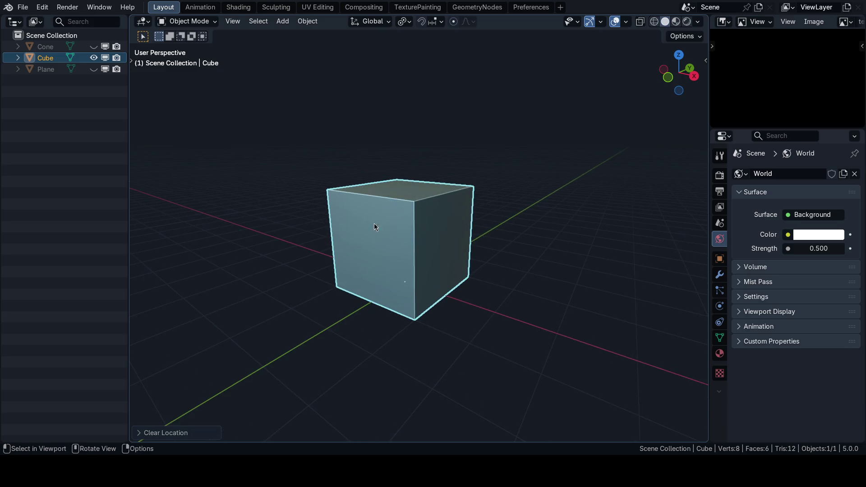
# Turn the main view into the shader node editor and create a new material for the cube
pyautogui.hotkey('ctrl', 'pagedown')
pyautogui.hotkey('ctrl', 'pagedown')
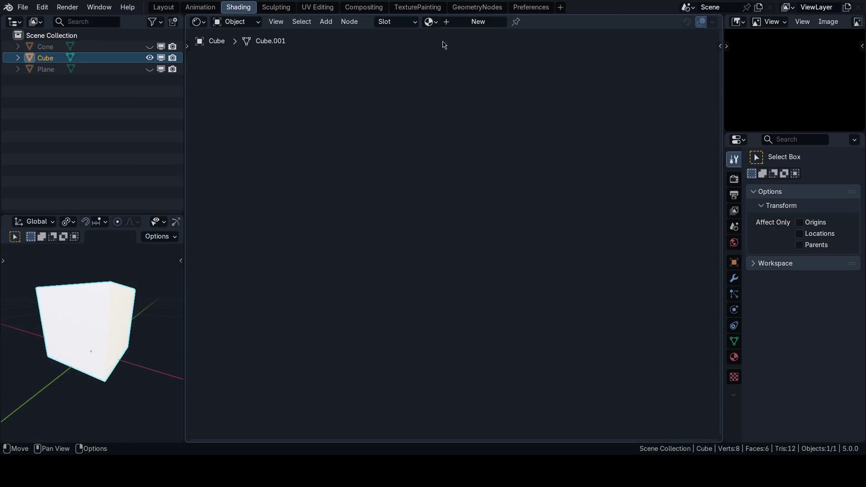
pyautogui.hotkey('ctrl', 'pageup')
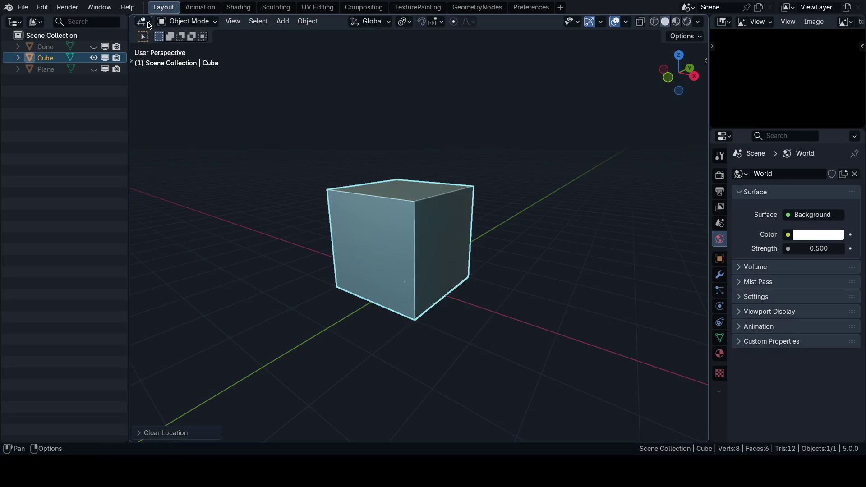
pyautogui.click(144, 21)
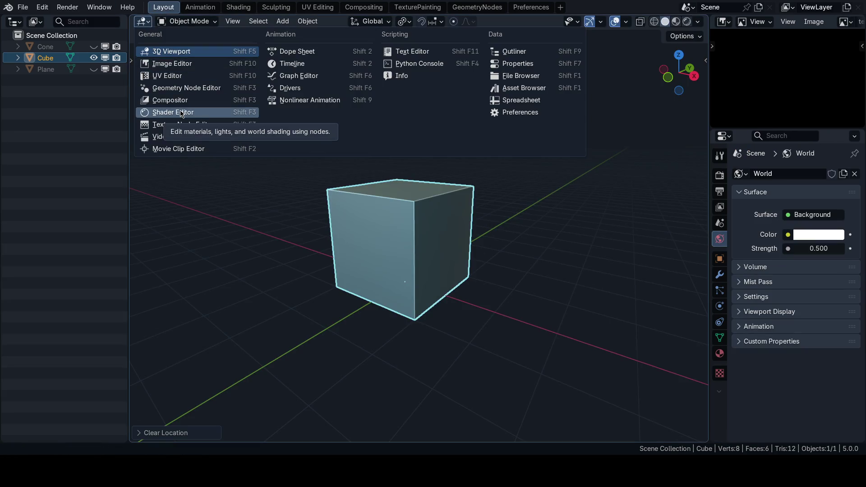
pyautogui.click(237, 7)
pyautogui.click(474, 21)
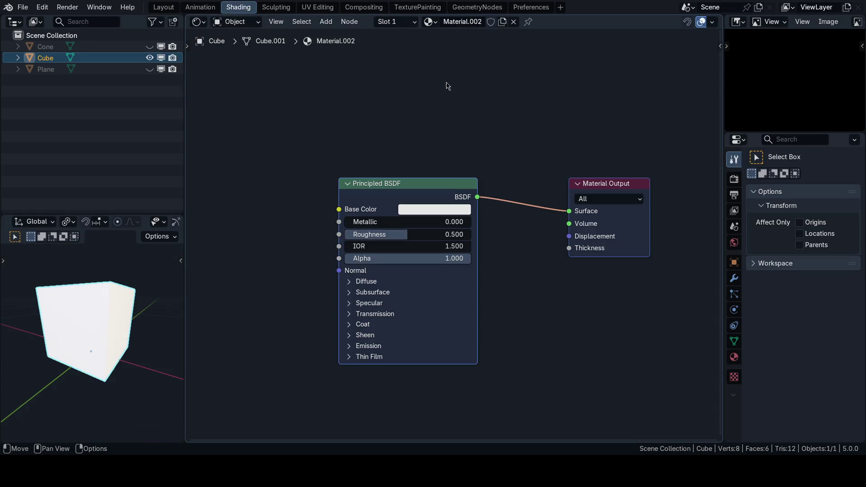
# Search for and add an Image Texture node left of the Principled BSDF
pyautogui.moveTo(393, 176); pyautogui.dragTo(415, 190, button='middle')
pyautogui.moveTo(284, 224); pyautogui.dragTo(313, 263, button='middle')
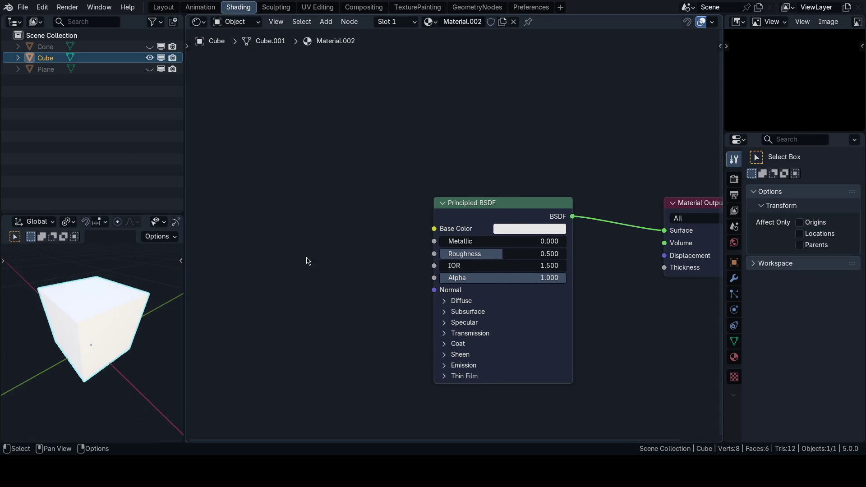
pyautogui.hotkey('shift', 'a')
pyautogui.press('g')
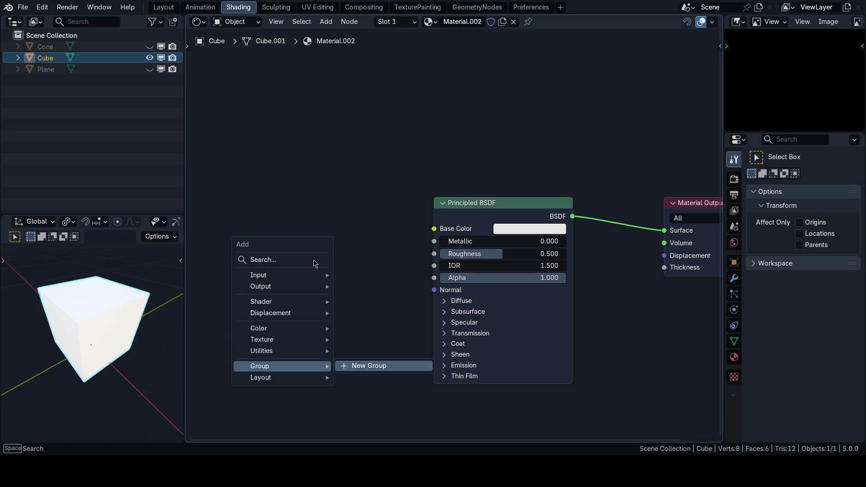
pyautogui.press('Escape')
pyautogui.hotkey('shift', 'a')
pyautogui.click(314, 260)
pyautogui.write('image')
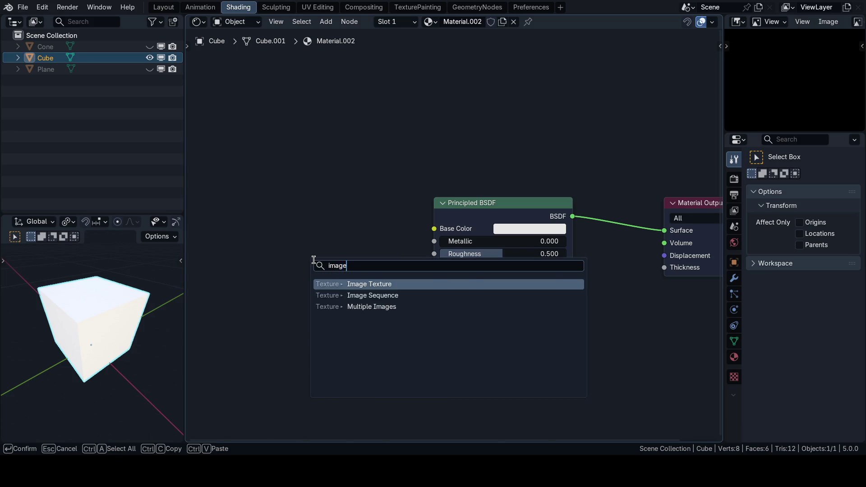
pyautogui.press('Return')
pyautogui.click(234, 178)
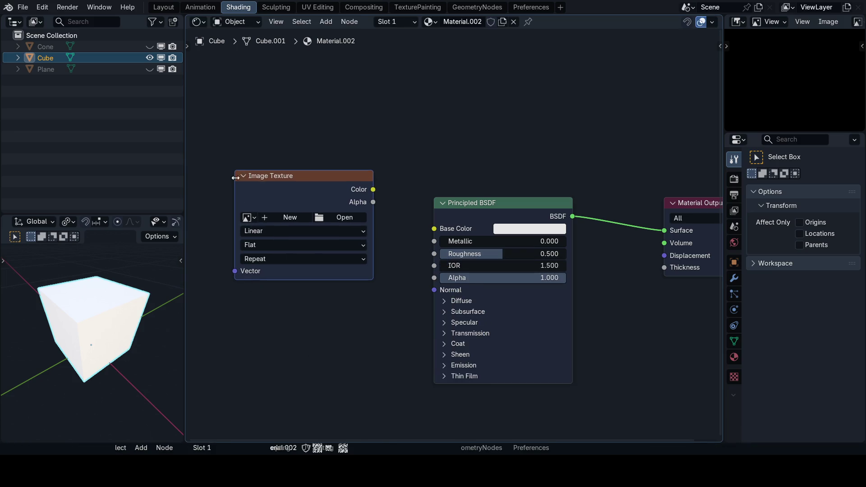
# Create a new Untitled image and link its Color output to Base Color
pyautogui.click(284, 217)
pyautogui.click(280, 321)
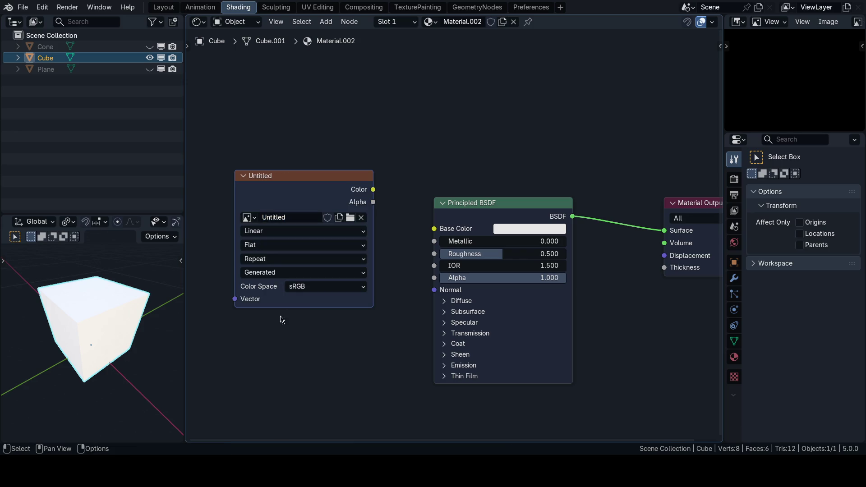
pyautogui.moveTo(374, 189); pyautogui.dragTo(434, 229)
pyautogui.moveTo(332, 176); pyautogui.dragTo(335, 196)
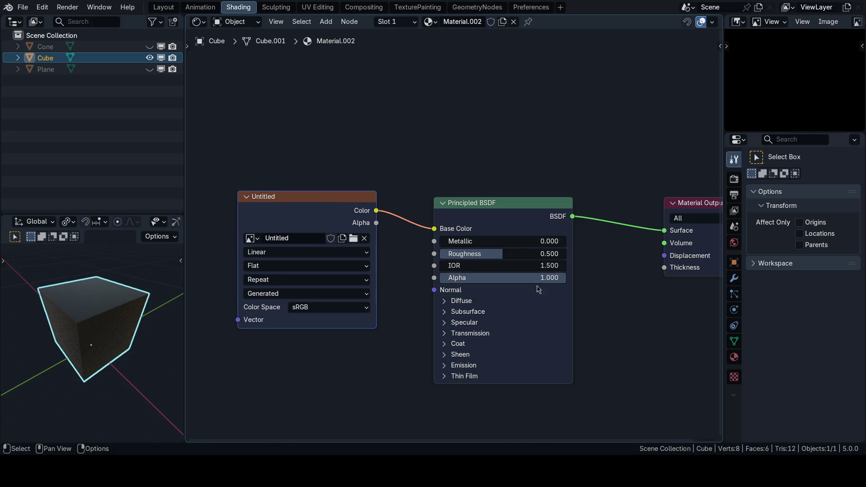
# Deselect all, then remove the Principled BSDF node from the cube material
pyautogui.moveTo(142, 318); pyautogui.dragTo(139, 308, button='middle')
pyautogui.hotkey('alt', 'a')
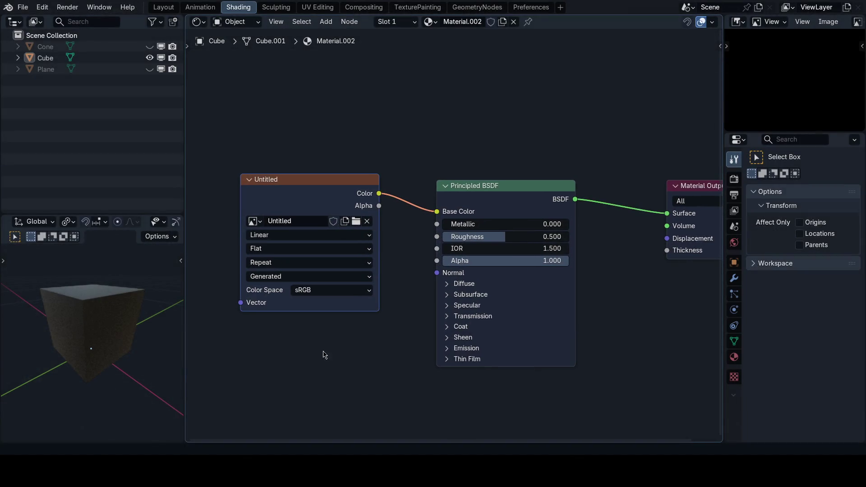
pyautogui.moveTo(324, 356); pyautogui.dragTo(370, 373, button='middle')
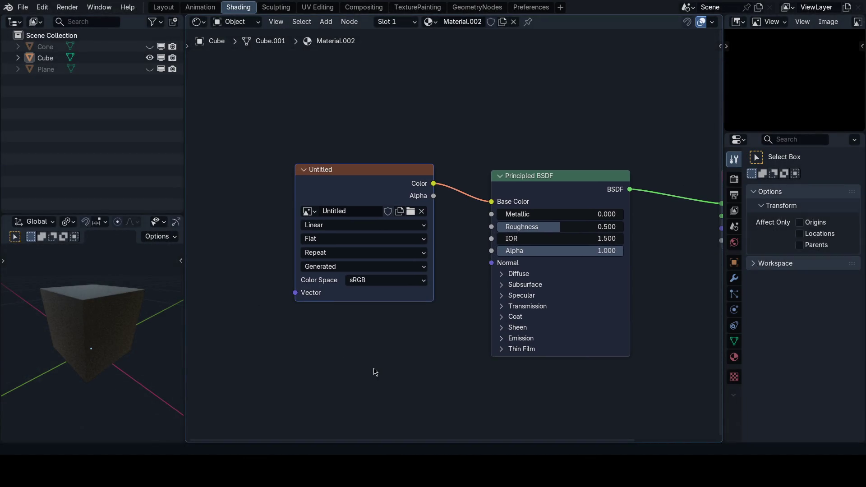
pyautogui.scroll(-2, 415, 353)
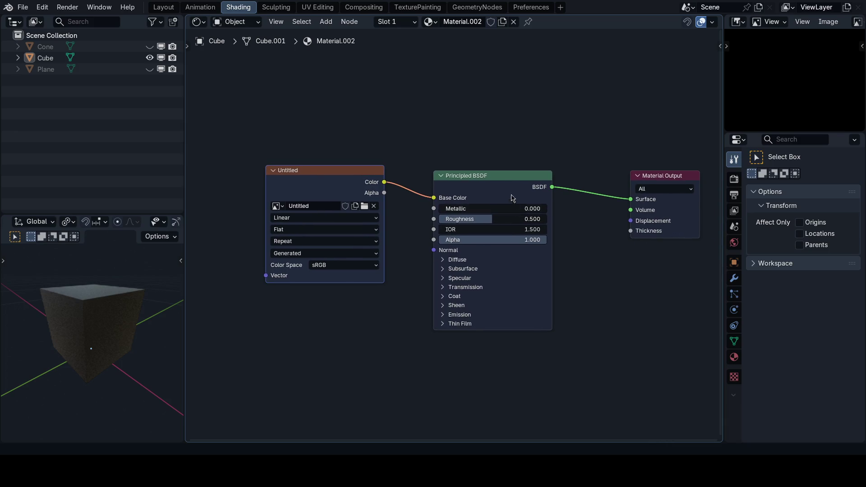
pyautogui.click(506, 178)
pyautogui.press('x')
# Wire the image texture's Color straight into the output's Surface and tidy the nodes
pyautogui.moveTo(384, 182); pyautogui.dragTo(630, 200)
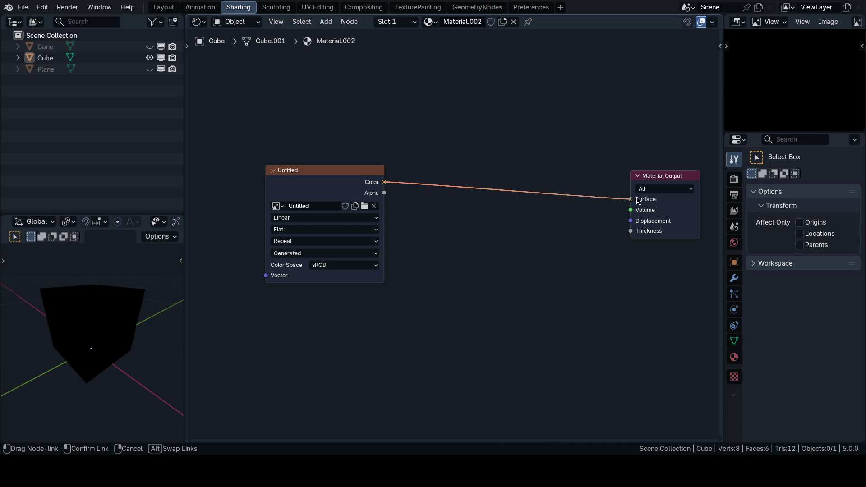
pyautogui.moveTo(362, 171); pyautogui.dragTo(510, 162)
pyautogui.scroll(2, 558, 149)
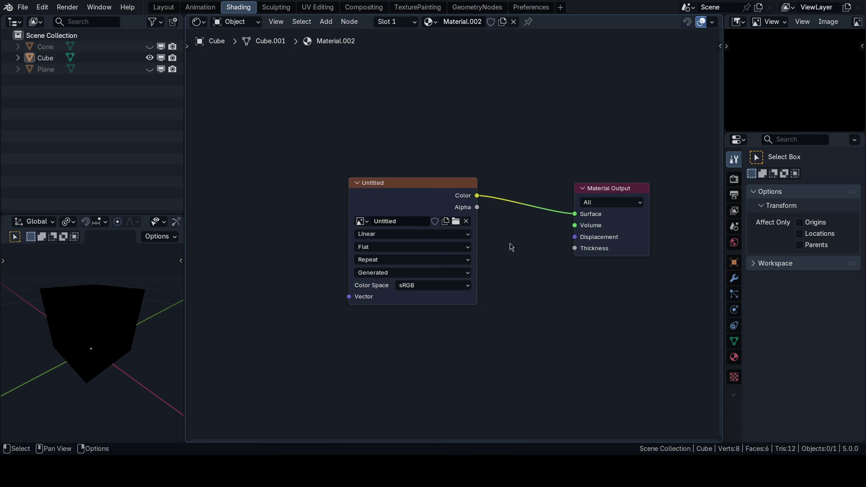
pyautogui.moveTo(534, 258); pyautogui.dragTo(521, 281, button='middle')
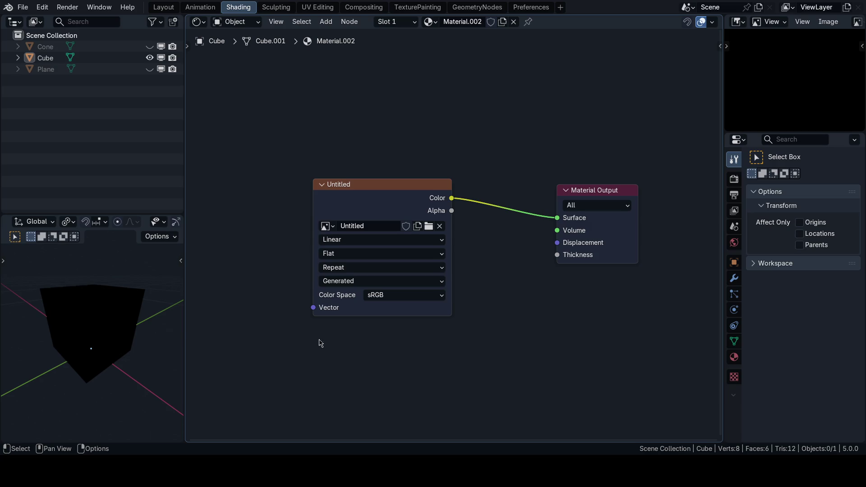
pyautogui.moveTo(321, 341); pyautogui.dragTo(352, 335, button='middle')
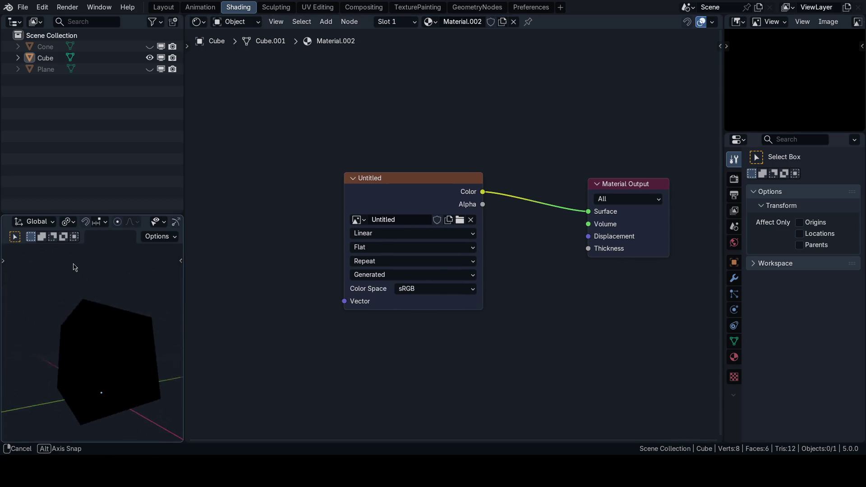
pyautogui.moveTo(102, 325); pyautogui.dragTo(112, 322, button='middle')
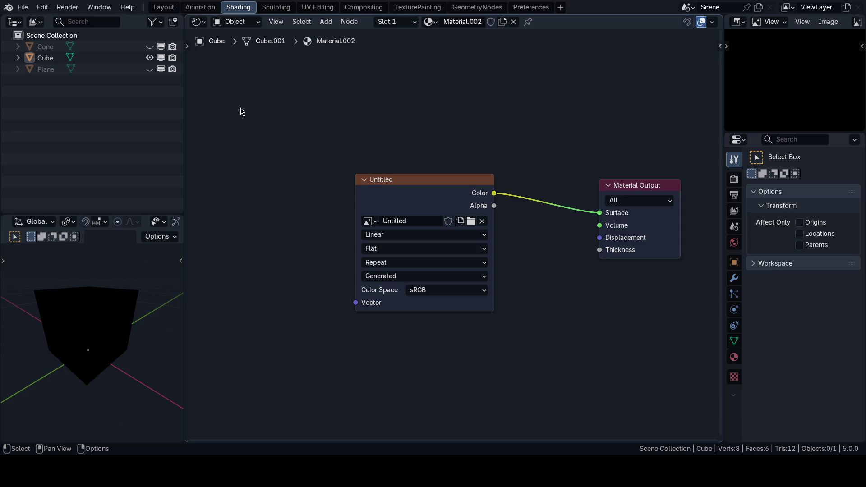
# Open the mall .blend from Layout via File > Open, discarding changes to the cube file
pyautogui.click(164, 7)
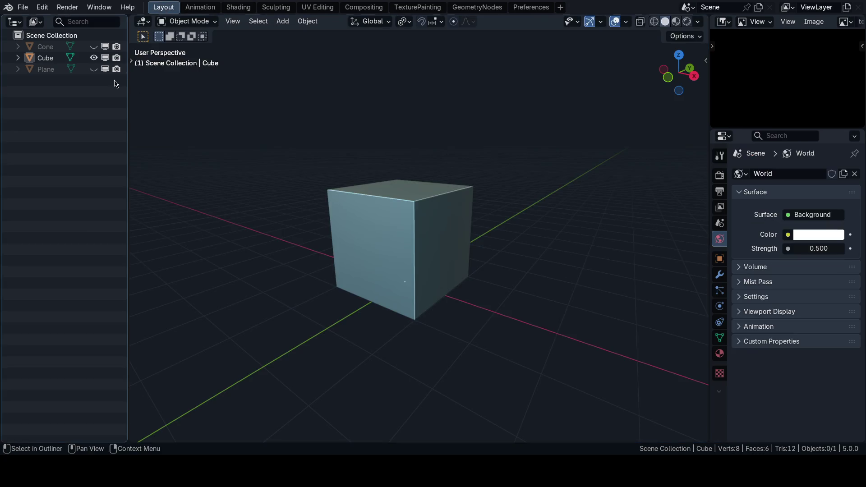
pyautogui.click(23, 8)
pyautogui.click(42, 32)
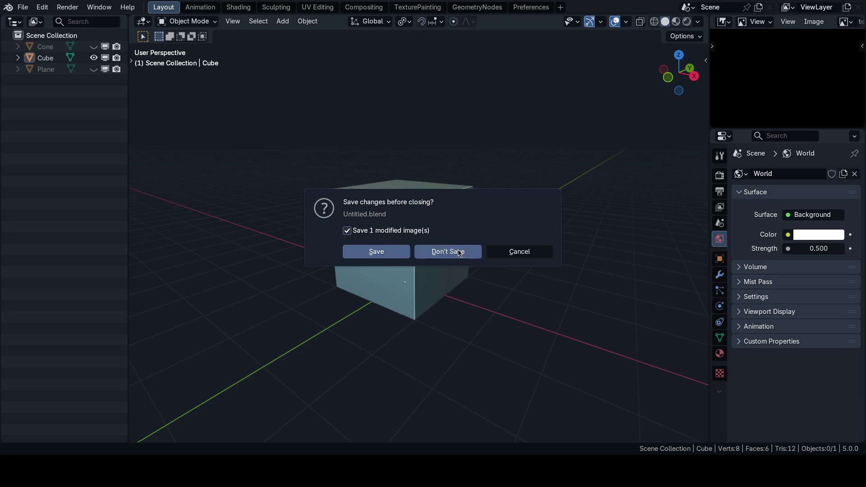
pyautogui.click(446, 250)
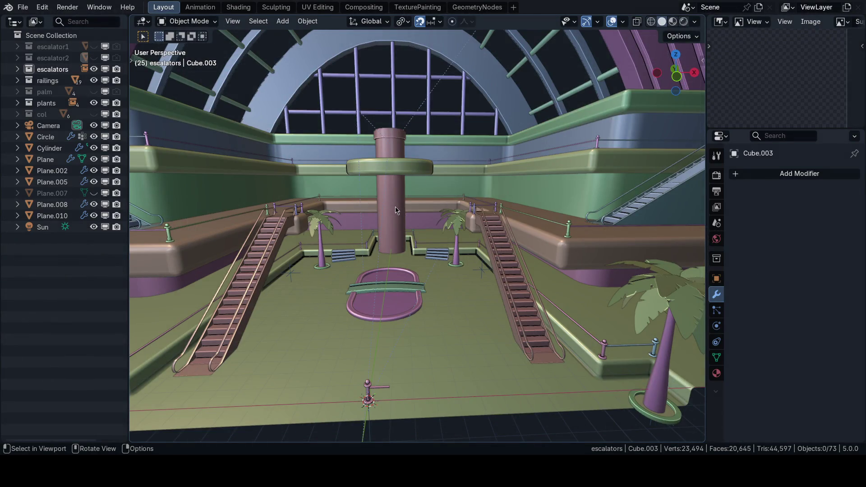
# Switch the mall viewport to material preview, look through the scene camera, then go to rendered shading
pyautogui.moveTo(397, 211)
pyautogui.mouseDown(button='middle')
pyautogui.moveTo(366, 224)
pyautogui.moveTo(408, 240)
pyautogui.mouseUp(button='middle')
pyautogui.scroll(-3, 411, 240)
pyautogui.scroll(3, 411, 230)
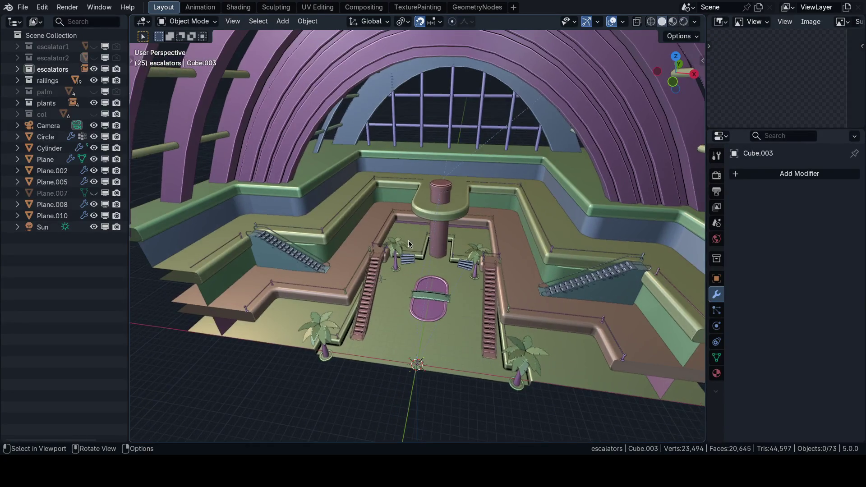
pyautogui.press('z')
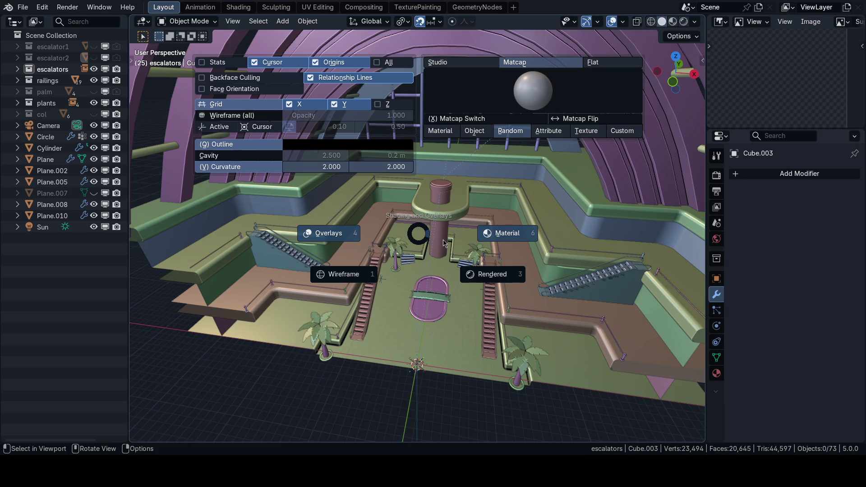
pyautogui.click(434, 217)
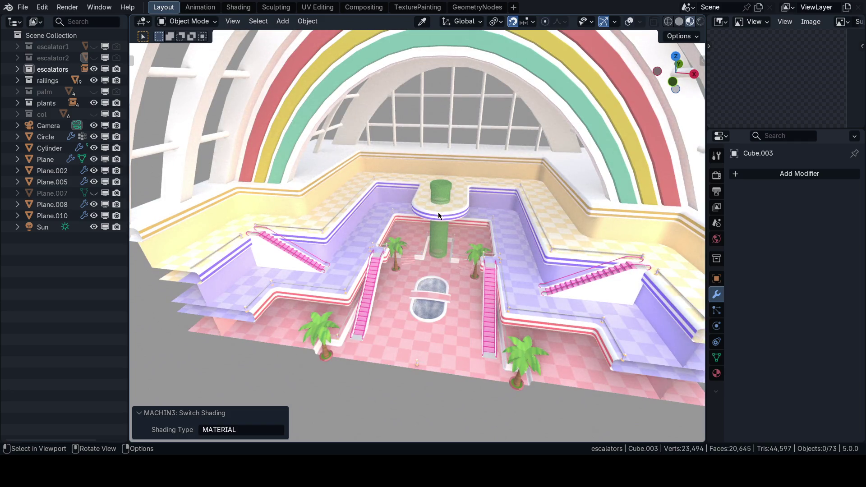
pyautogui.moveTo(438, 212); pyautogui.dragTo(455, 209, button='middle')
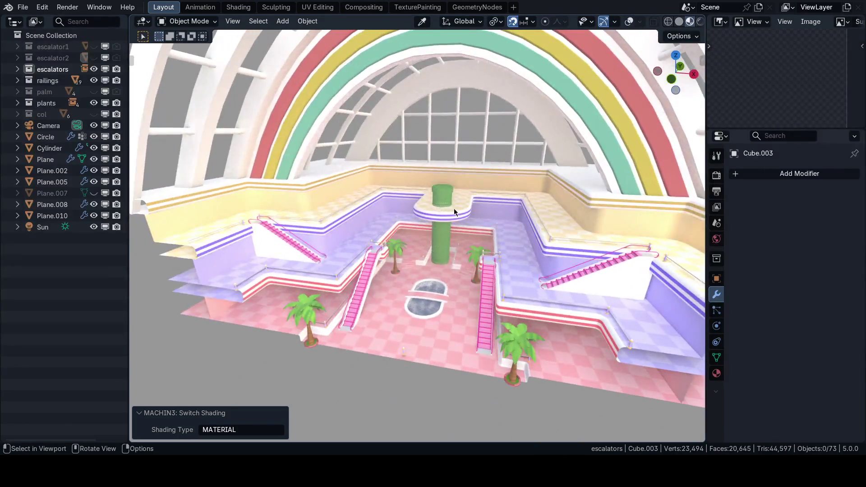
pyautogui.scroll(-3, 454, 208)
pyautogui.scroll(3, 450, 217)
pyautogui.press('KP_0')
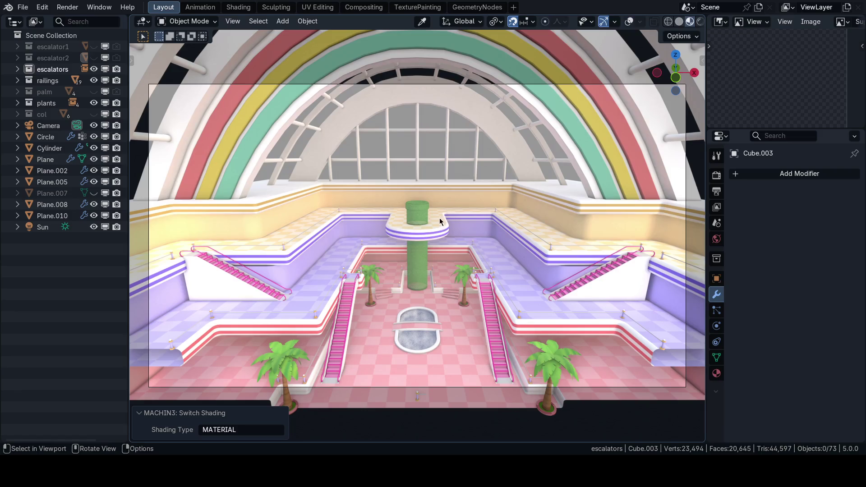
pyautogui.hotkey('shift', 'z')
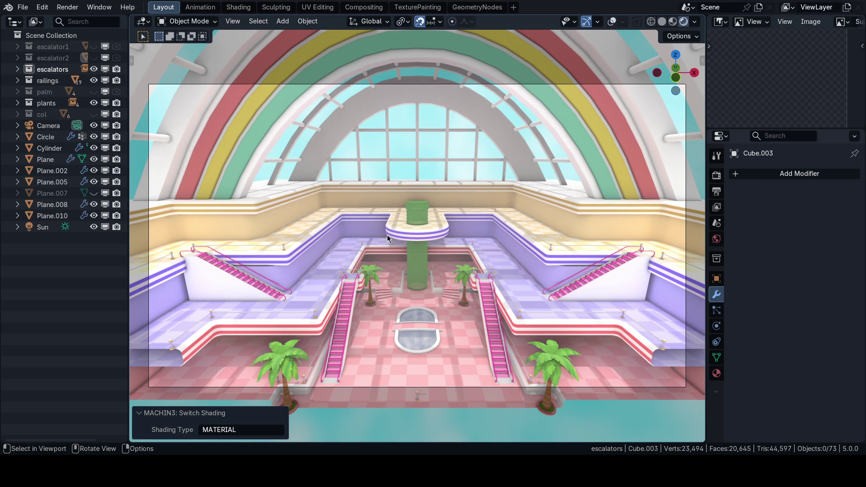
# Alternate between the scene camera and closer overhead views of the atrium
pyautogui.moveTo(387, 235)
pyautogui.mouseDown(button='middle')
pyautogui.moveTo(425, 232)
pyautogui.moveTo(376, 196)
pyautogui.moveTo(406, 231)
pyautogui.moveTo(439, 211)
pyautogui.mouseUp(button='middle')
pyautogui.press('KP_0')
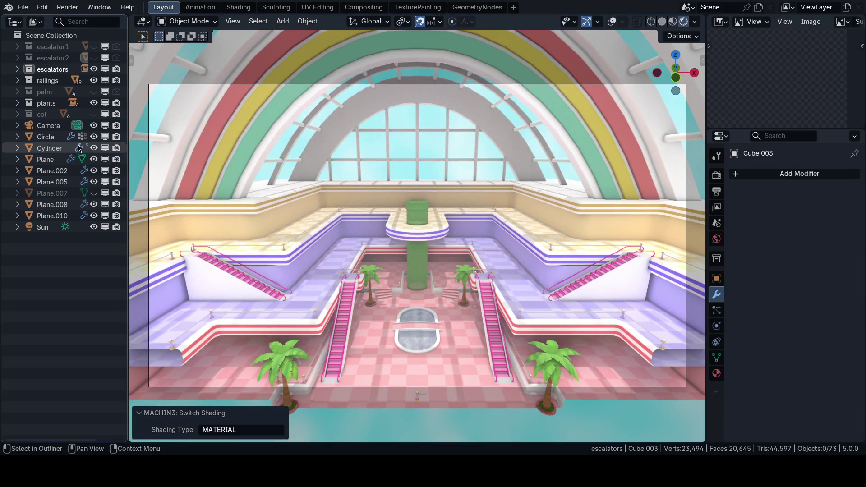
pyautogui.moveTo(404, 174)
pyautogui.mouseDown(button='middle')
pyautogui.moveTo(403, 251)
pyautogui.moveTo(448, 185)
pyautogui.moveTo(438, 235)
pyautogui.moveTo(426, 214)
pyautogui.moveTo(409, 238)
pyautogui.mouseUp(button='middle')
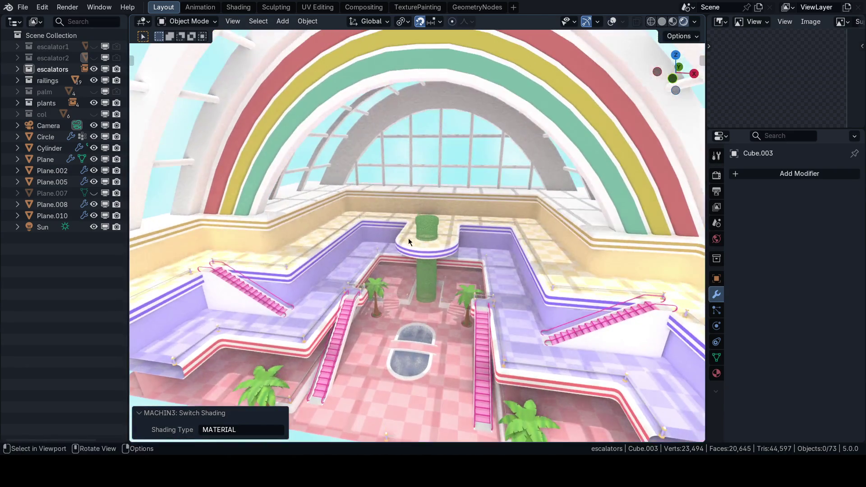
pyautogui.press('KP_0')
pyautogui.moveTo(393, 209)
pyautogui.mouseDown(button='middle')
pyautogui.moveTo(367, 220)
pyautogui.moveTo(463, 184)
pyautogui.mouseUp(button='middle')
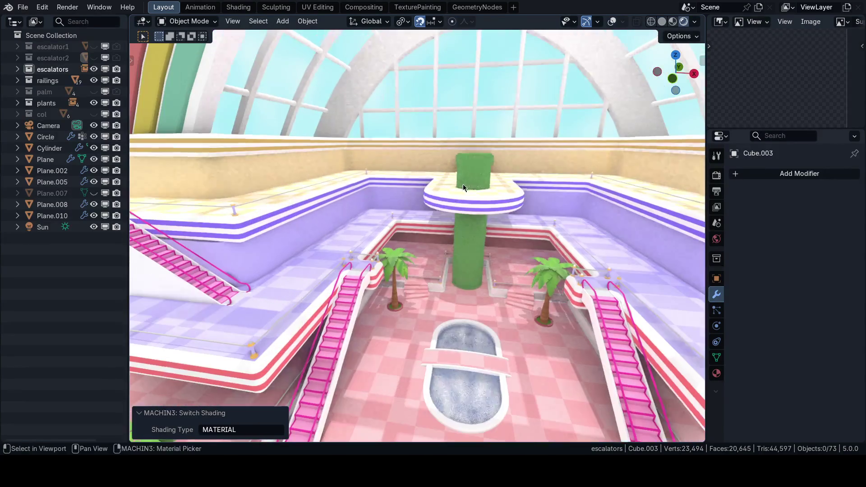
# Walk across the atrium past the green pipe toward the palms, then look down on the atrium
pyautogui.hotkey('shift', '`')
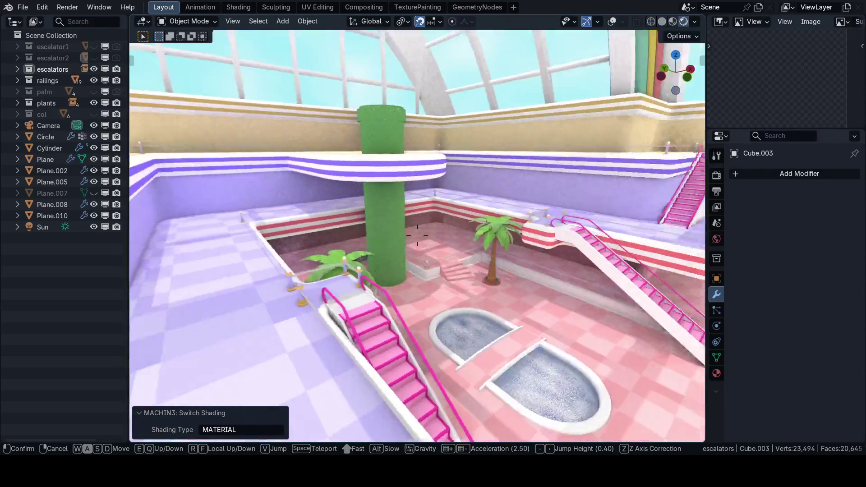
pyautogui.press('w')
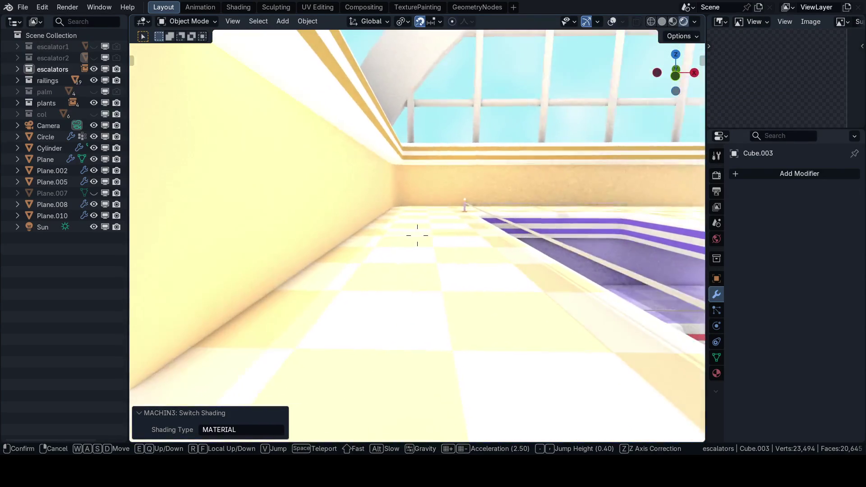
pyautogui.press('w')
pyautogui.press('w')
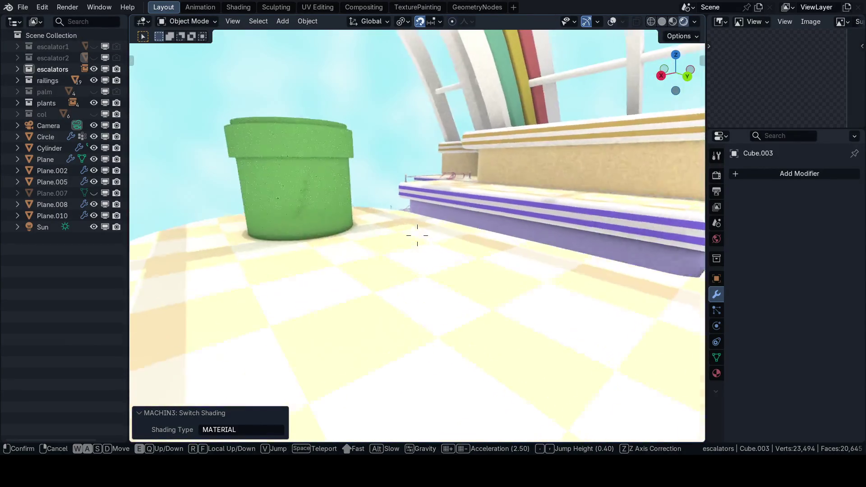
pyautogui.press('w')
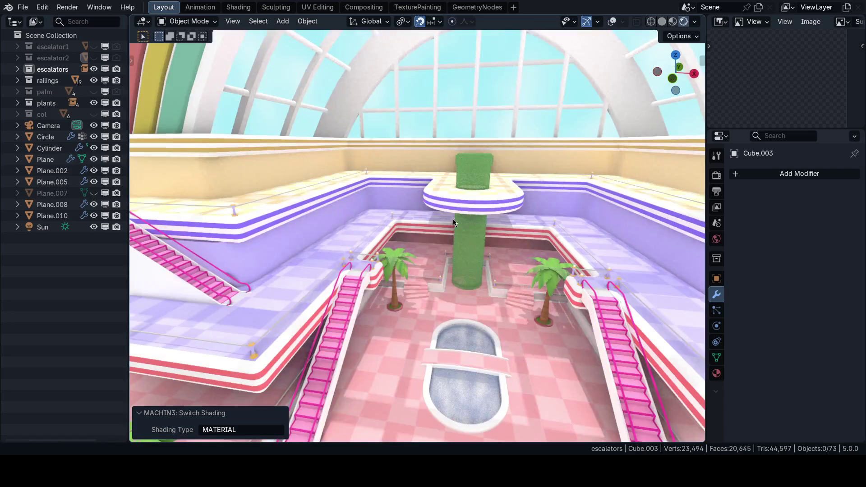
pyautogui.click(453, 218)
pyautogui.moveTo(461, 217)
pyautogui.mouseDown(button='middle')
pyautogui.moveTo(441, 263)
pyautogui.moveTo(468, 213)
pyautogui.moveTo(478, 272)
pyautogui.moveTo(463, 233)
pyautogui.moveTo(497, 191)
pyautogui.moveTo(555, 177)
pyautogui.moveTo(619, 146)
pyautogui.mouseUp(button='middle')
# Select the rainbow arch, isolate it in local view and enter edit mode on its mesh
pyautogui.click(522, 199)
pyautogui.press('KP_0')
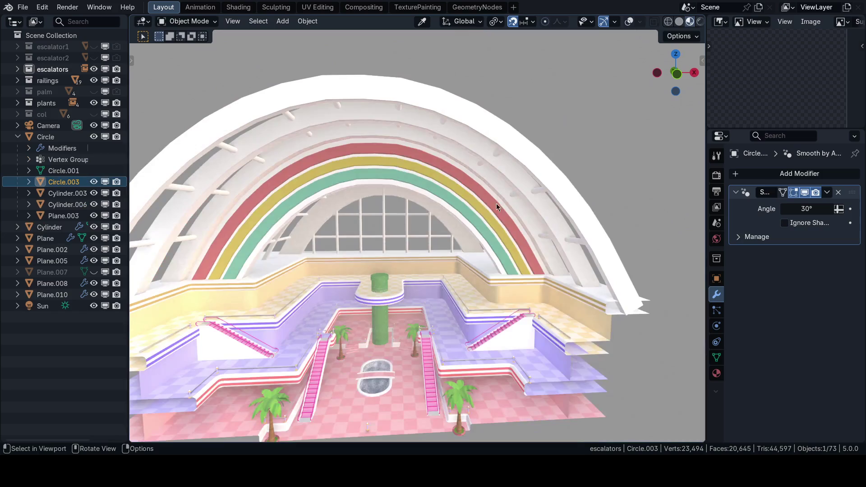
pyautogui.moveTo(496, 204)
pyautogui.mouseDown(button='middle')
pyautogui.moveTo(492, 183)
pyautogui.moveTo(444, 218)
pyautogui.moveTo(399, 226)
pyautogui.moveTo(499, 133)
pyautogui.moveTo(420, 180)
pyautogui.moveTo(396, 183)
pyautogui.moveTo(430, 193)
pyautogui.mouseUp(button='middle')
pyautogui.press('KP_Divide')
pyautogui.scroll(3, 430, 194)
pyautogui.press('Tab')
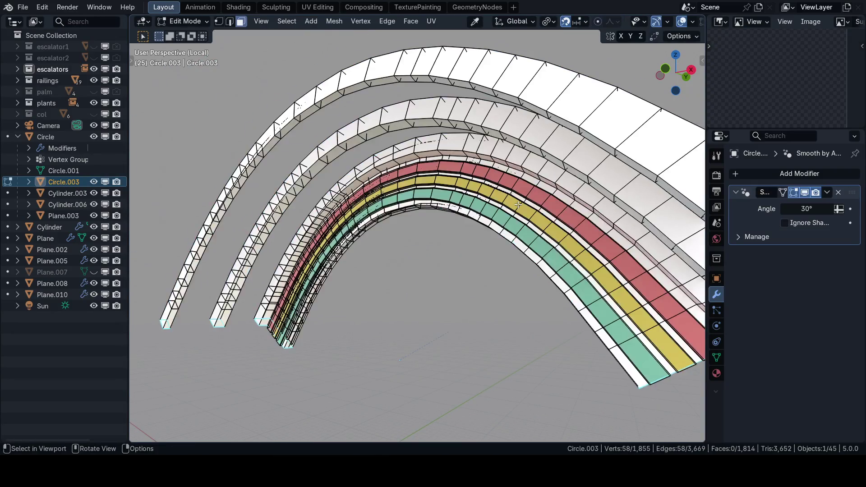
pyautogui.scroll(-3, 407, 205)
pyautogui.moveTo(406, 224)
pyautogui.mouseDown(button='middle')
pyautogui.moveTo(432, 241)
pyautogui.moveTo(456, 220)
pyautogui.mouseUp(button='middle')
# Select the whole arch mesh, preview it with materials and switch to the Shading workspace
pyautogui.press('z')
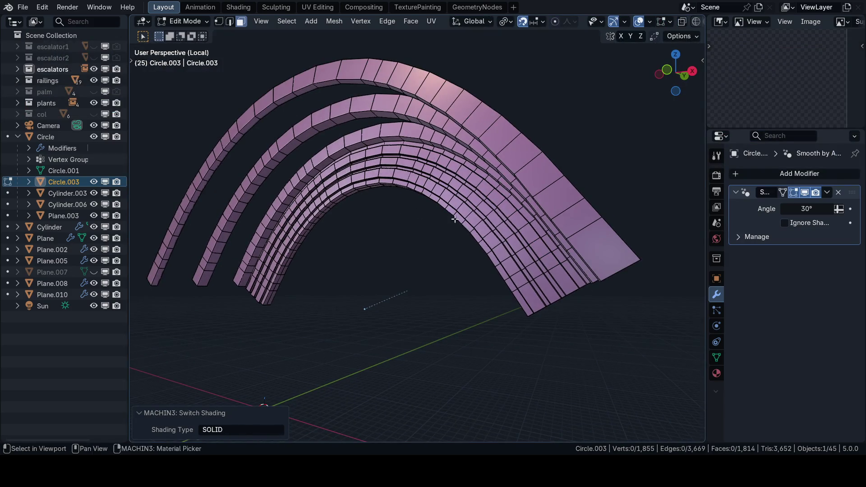
pyautogui.press('a')
pyautogui.scroll(2, 455, 220)
pyautogui.press('pagedown')
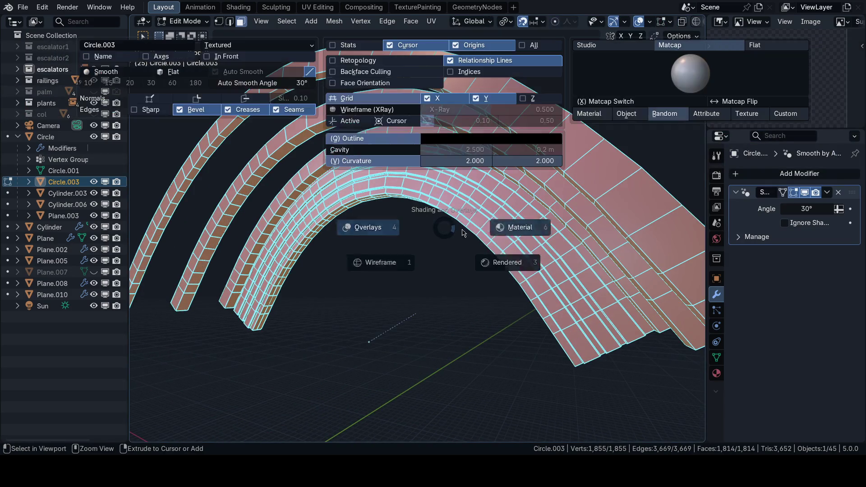
pyautogui.click(503, 225)
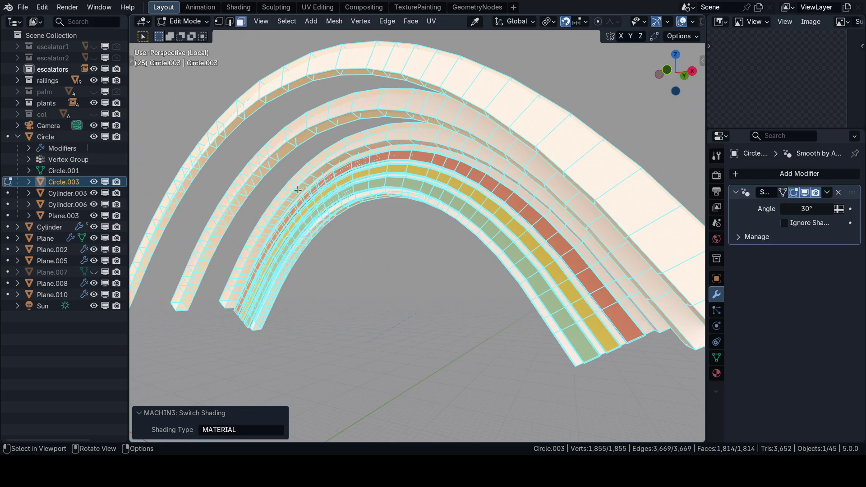
pyautogui.hotkey('ctrl', 'pagedown')
pyautogui.click(380, 142)
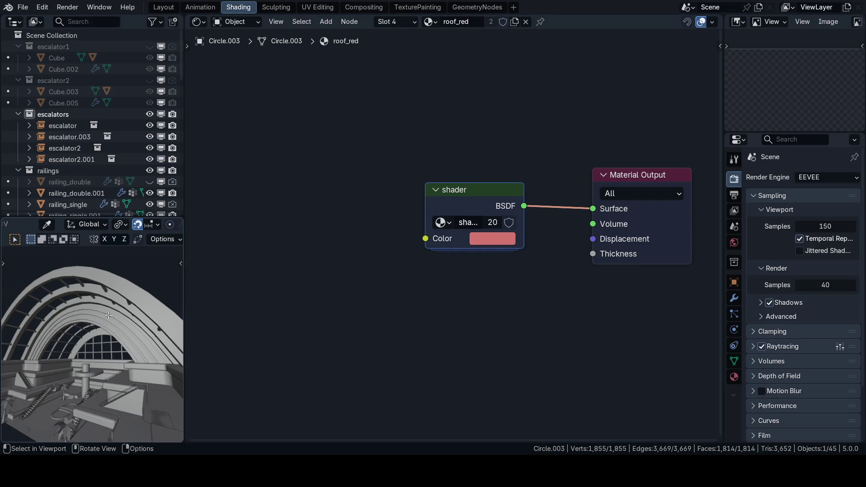
# Back in object mode with material preview, inspect inside the roof_red shader node group and return
pyautogui.press('Tab')
pyautogui.press('pageup')
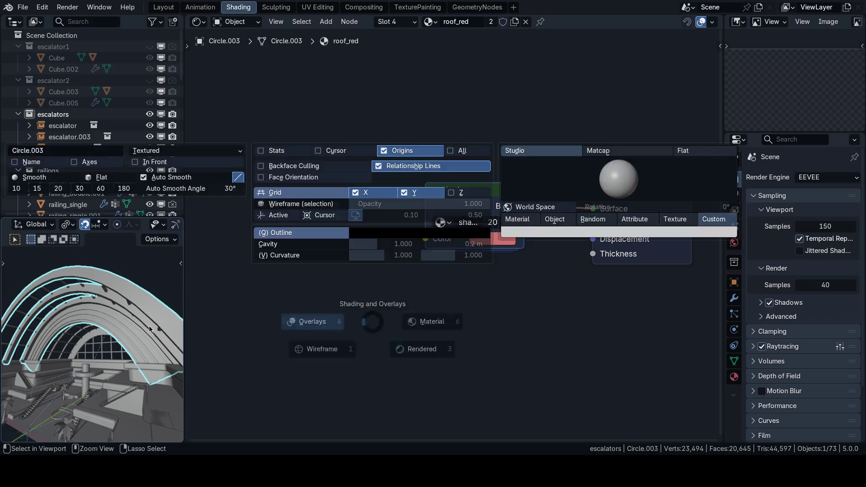
pyautogui.press('pageup')
pyautogui.press('pageup')
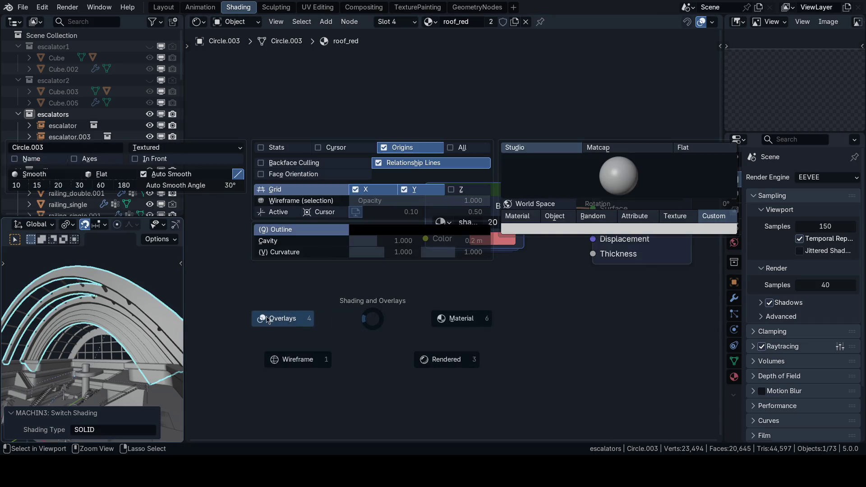
pyautogui.press('pageup')
pyautogui.scroll(3, 115, 311)
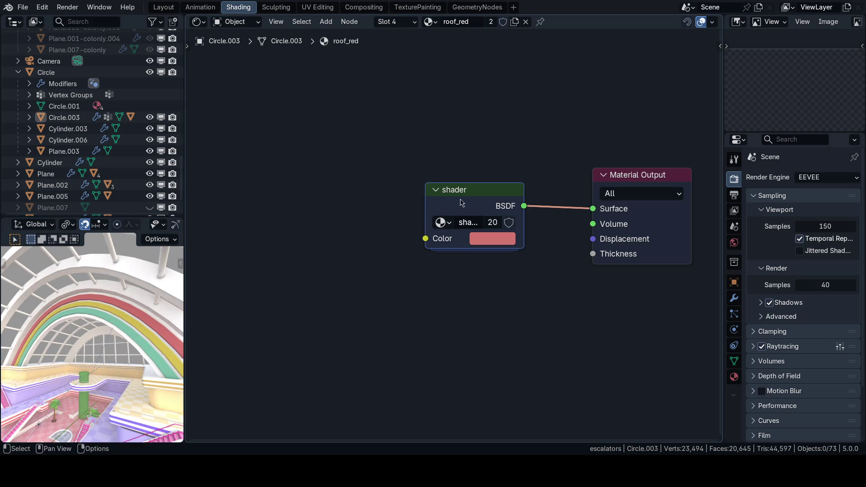
pyautogui.click(444, 189)
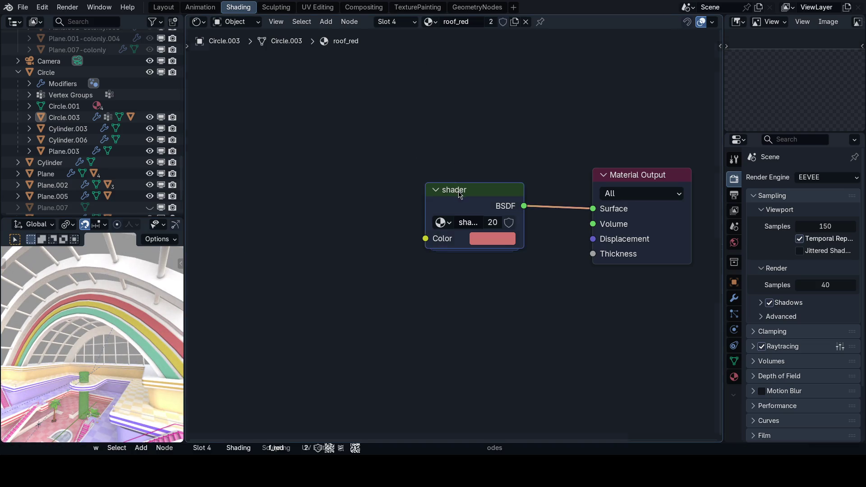
pyautogui.press('Tab')
pyautogui.scroll(1, 440, 197)
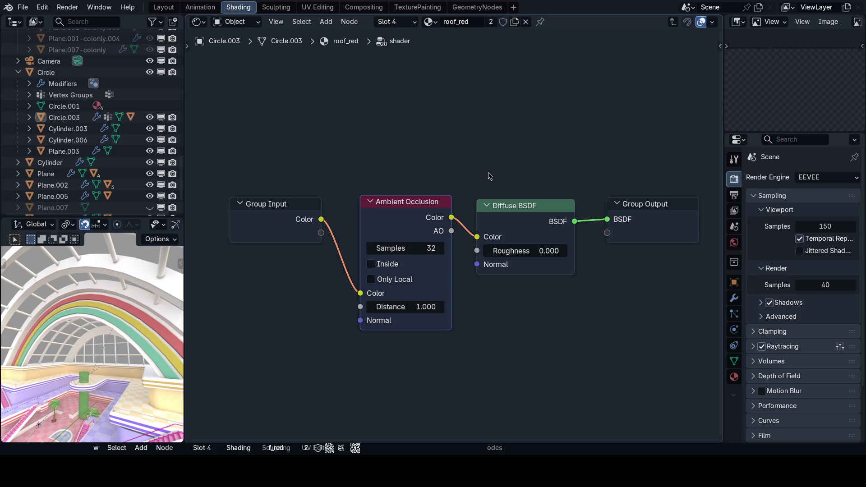
pyautogui.moveTo(489, 176); pyautogui.dragTo(522, 181, button='middle')
pyautogui.press('Tab')
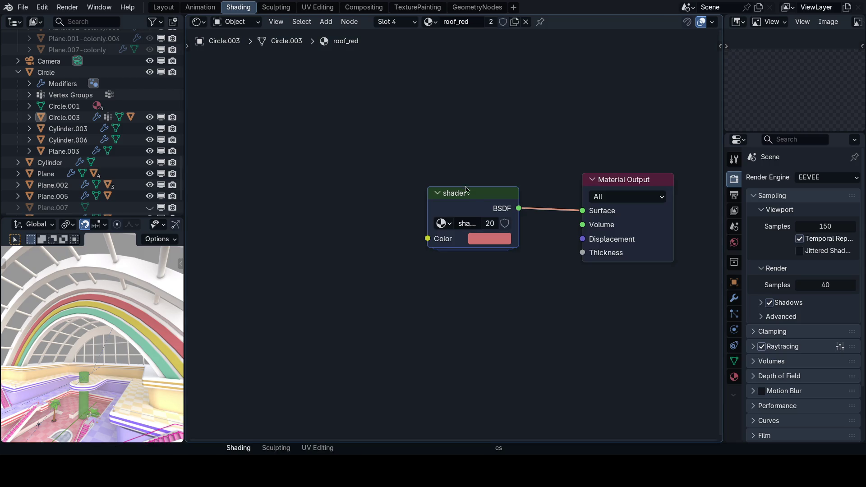
# Select Circle.003, isolate the arch roof in local view and enter mesh edit mode
pyautogui.click(147, 289)
pyautogui.moveTo(142, 295)
pyautogui.mouseDown(button='middle')
pyautogui.moveTo(87, 330)
pyautogui.moveTo(115, 339)
pyautogui.moveTo(1, 323)
pyautogui.mouseUp(button='middle')
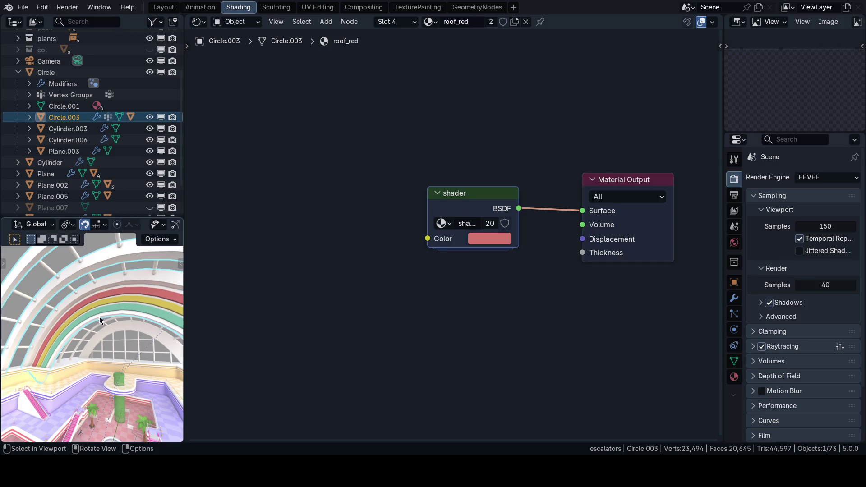
pyautogui.press('/')
pyautogui.moveTo(68, 325)
pyautogui.mouseDown(button='middle')
pyautogui.moveTo(114, 323)
pyautogui.moveTo(113, 295)
pyautogui.moveTo(91, 301)
pyautogui.moveTo(93, 317)
pyautogui.mouseUp(button='middle')
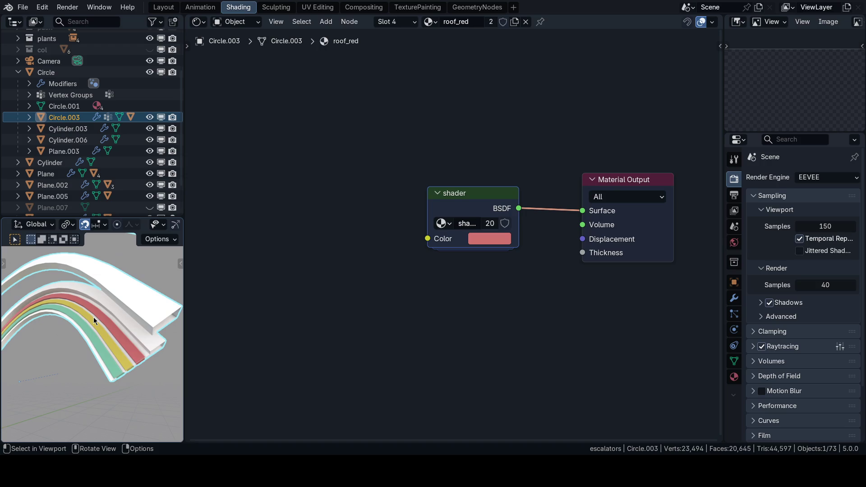
pyautogui.press('Tab')
pyautogui.press('Tab')
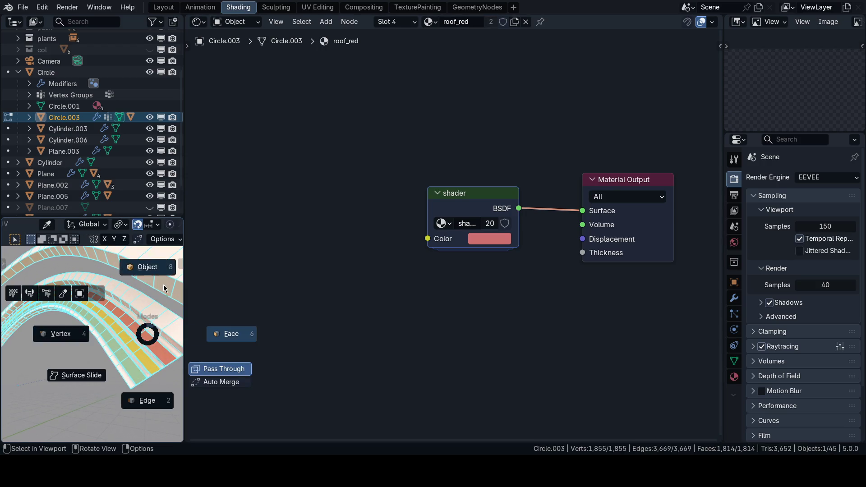
# Check the material slot list, then in face select mode pick a strip of roof tiles
pyautogui.click(70, 113)
pyautogui.click(397, 21)
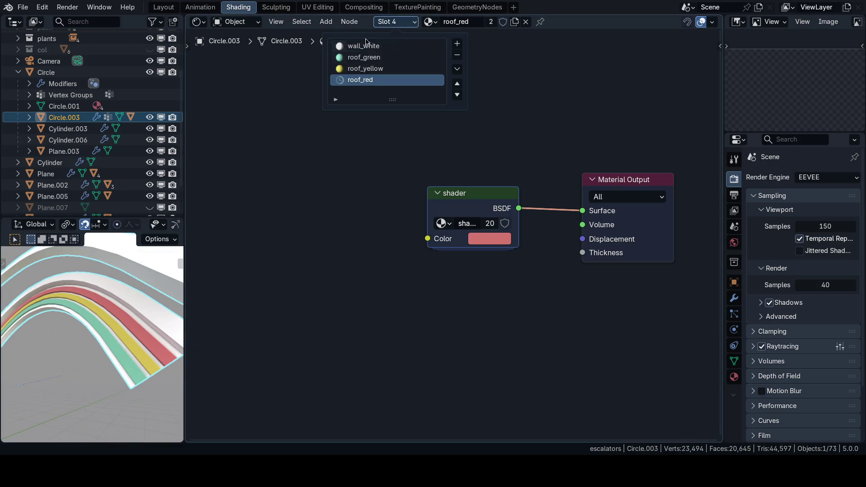
pyautogui.press('Escape')
pyautogui.press('Tab')
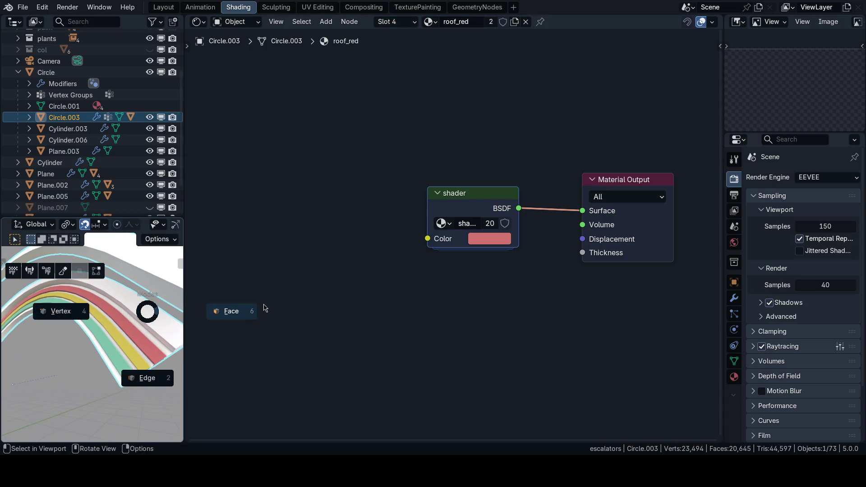
pyautogui.click(71, 114)
pyautogui.moveTo(101, 304); pyautogui.dragTo(138, 307, button='middle')
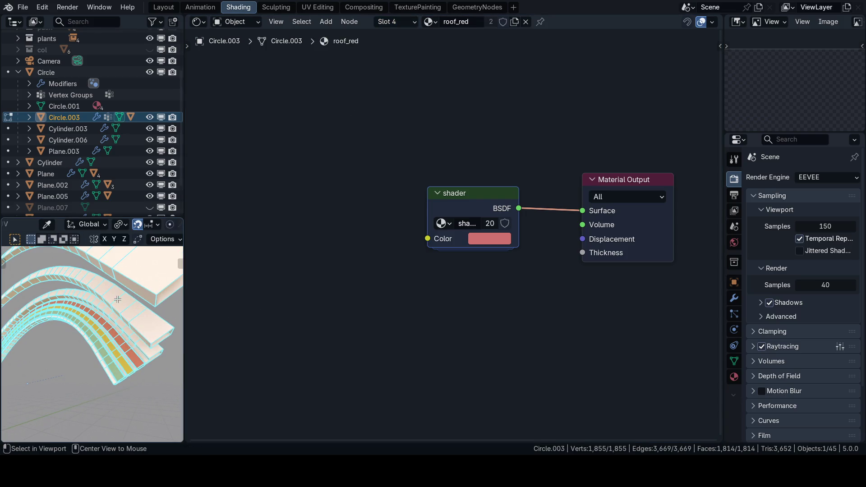
pyautogui.click(118, 298)
pyautogui.moveTo(118, 299)
pyautogui.mouseDown(button='middle')
pyautogui.moveTo(155, 296)
pyautogui.moveTo(125, 312)
pyautogui.moveTo(96, 292)
pyautogui.moveTo(101, 310)
pyautogui.moveTo(88, 304)
pyautogui.moveTo(102, 332)
pyautogui.mouseUp(button='middle')
# Switch to material preview and pick the roof_yellow slot from the material list
pyautogui.press('z')
pyautogui.click(53, 301)
pyautogui.press('z')
pyautogui.click(460, 309)
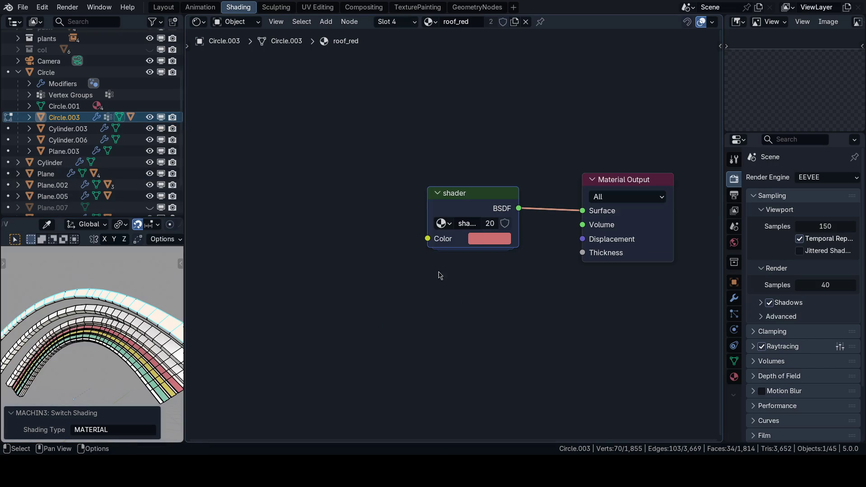
pyautogui.click(396, 22)
pyautogui.click(366, 69)
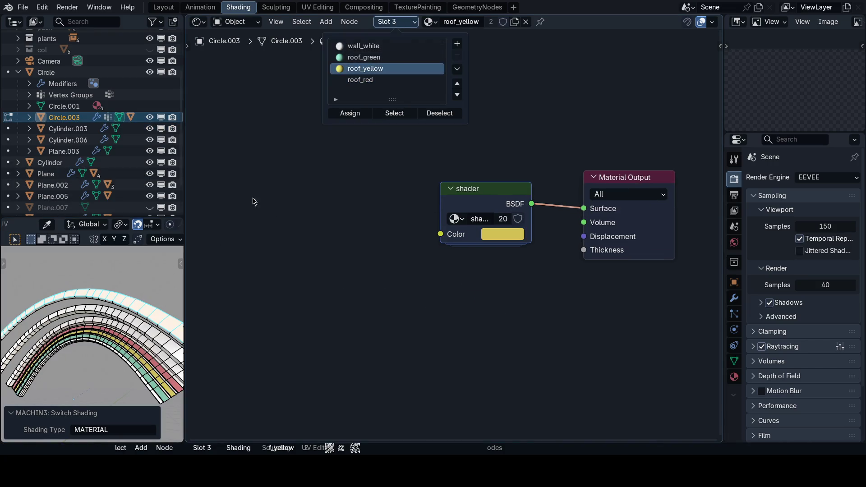
pyautogui.moveTo(115, 324)
pyautogui.mouseDown(button='middle')
pyautogui.moveTo(128, 333)
pyautogui.moveTo(88, 305)
pyautogui.mouseUp(button='middle')
pyautogui.scroll(2, 88, 304)
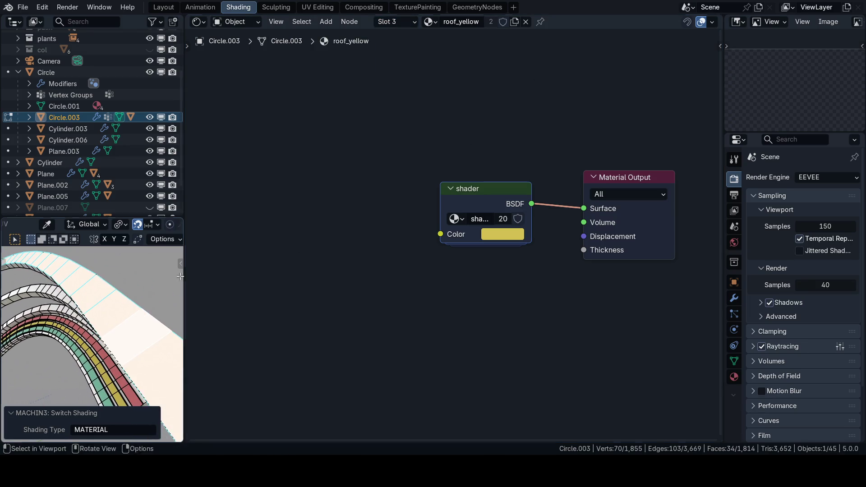
# Assign roof_yellow to the selected tile strip and return to the Layout workspace
pyautogui.click(393, 22)
pyautogui.click(365, 69)
pyautogui.click(351, 113)
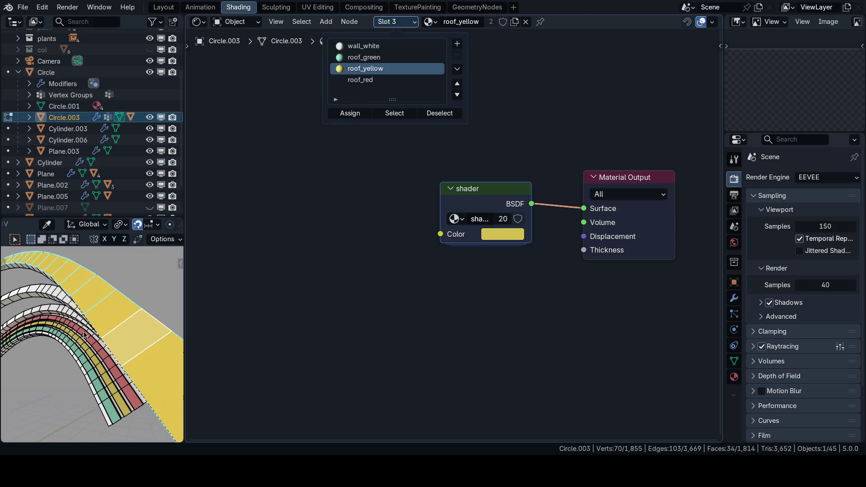
pyautogui.moveTo(85, 335); pyautogui.dragTo(95, 318, button='middle')
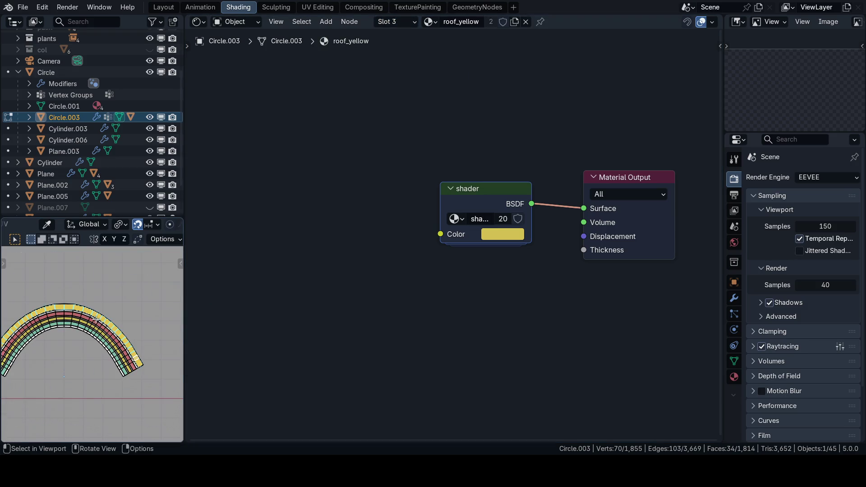
pyautogui.click(80, 325)
# Move to the UV Editing workspace, select the whole arch mesh in face select mode
pyautogui.hotkey('ctrl', 'pageup')
pyautogui.press('KP_1')
pyautogui.press('Tab')
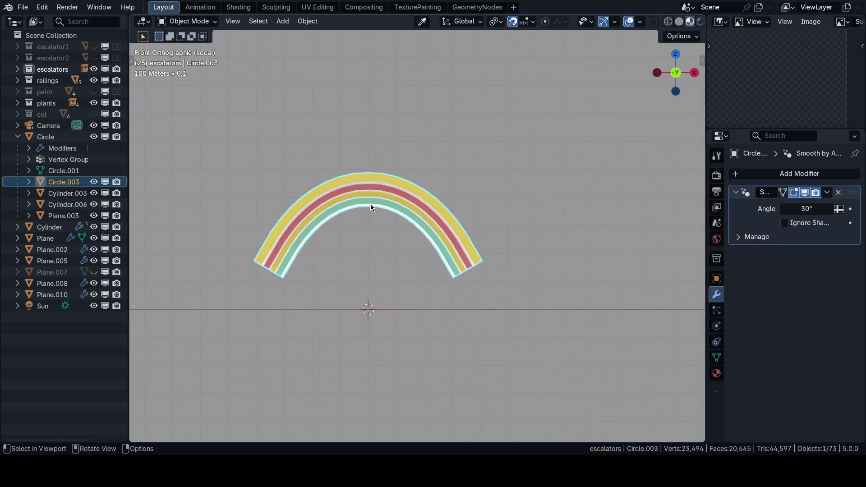
pyautogui.scroll(3, 376, 221)
pyautogui.hotkey('ctrl', 'Tab')
pyautogui.click(284, 175)
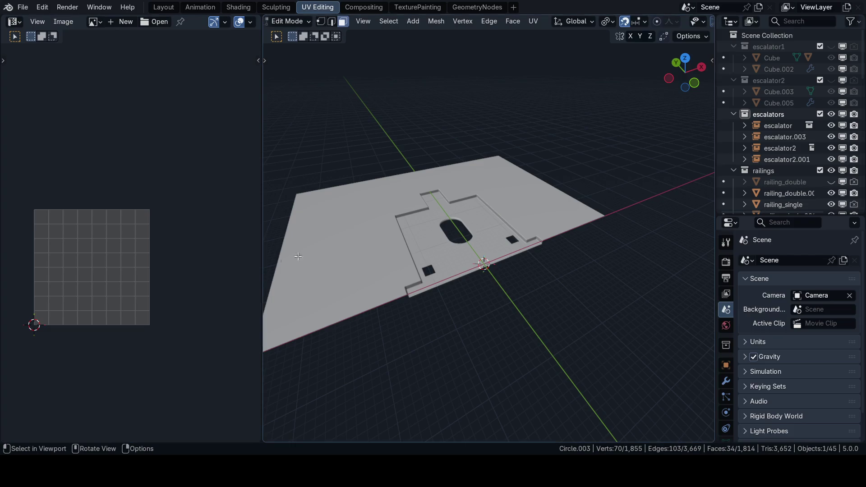
pyautogui.scroll(-5, 379, 239)
pyautogui.moveTo(379, 238); pyautogui.dragTo(387, 215, button='middle')
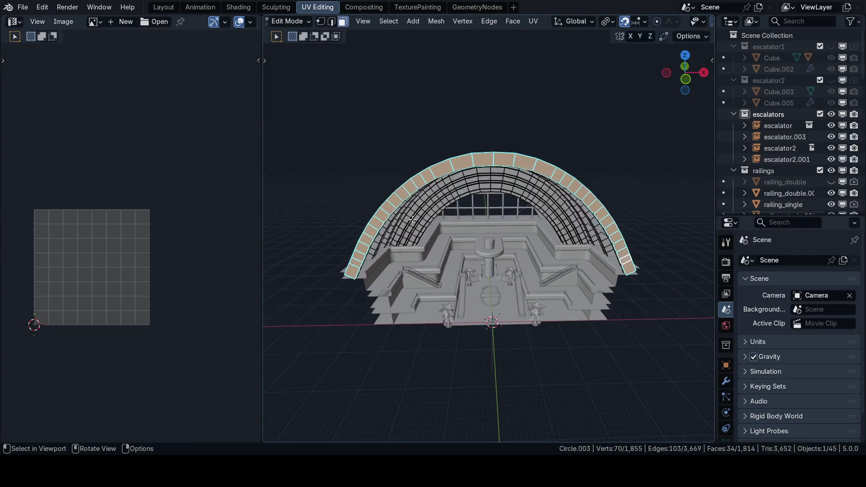
pyautogui.press('a')
pyautogui.scroll(3, 388, 215)
pyautogui.scroll(2, 102, 264)
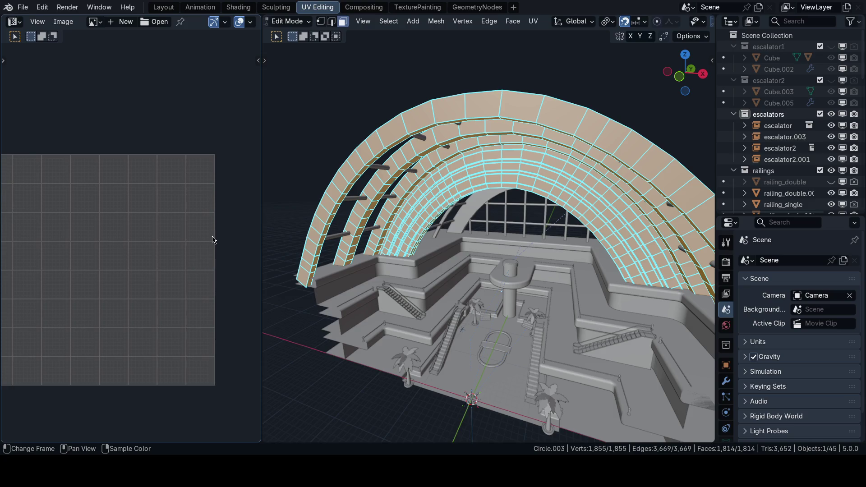
pyautogui.scroll(-1, 101, 265)
pyautogui.press('3')
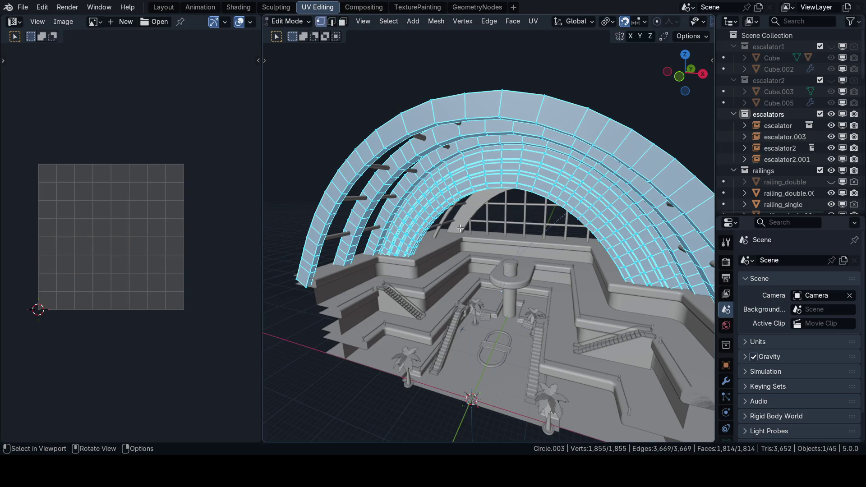
pyautogui.scroll(3, 489, 221)
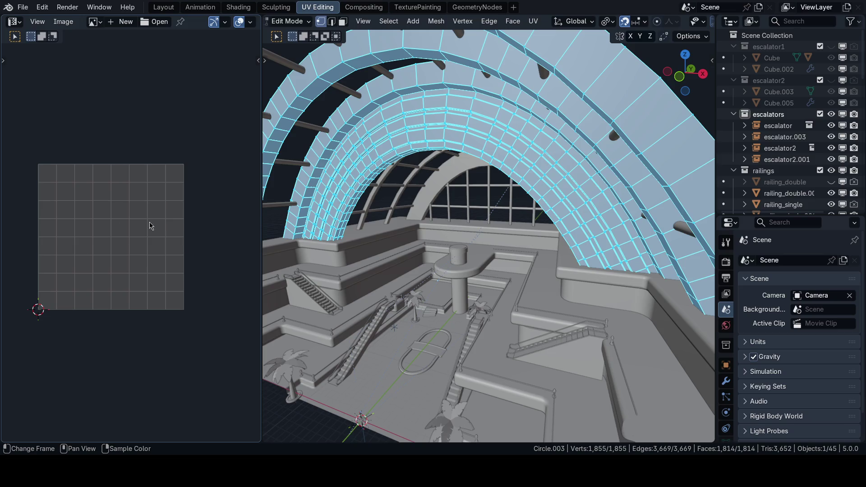
pyautogui.scroll(-5, 447, 325)
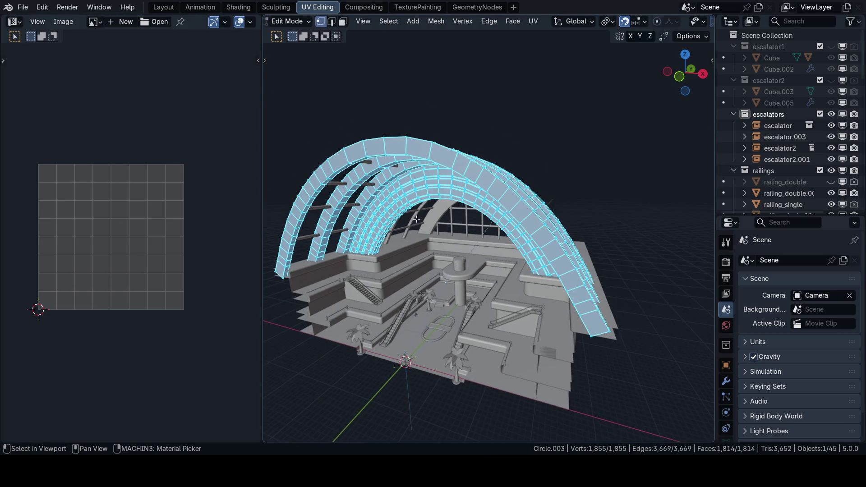
# Return to object mode, select the Plane.002 railing inside the mall and enter edit mode
pyautogui.press('KP_1')
pyautogui.scroll(4, 405, 192)
pyautogui.moveTo(420, 203); pyautogui.dragTo(461, 243, button='middle')
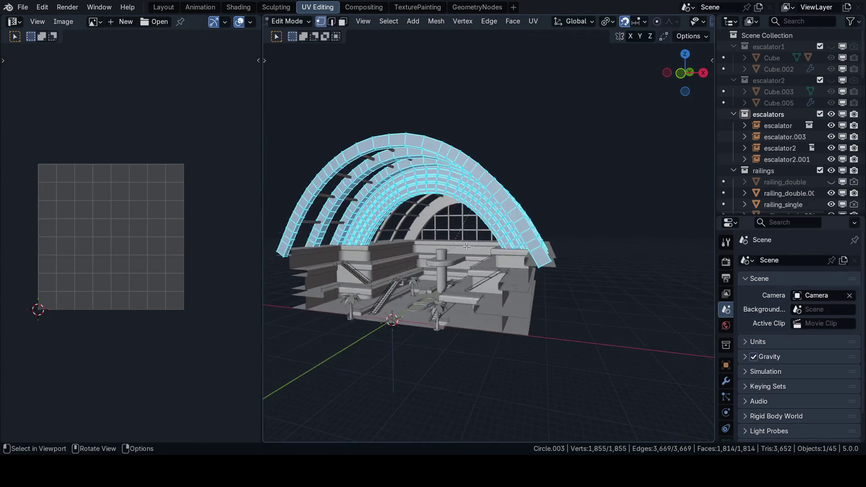
pyautogui.scroll(-4, 460, 242)
pyautogui.press('z')
pyautogui.hotkey('ctrl', 'Tab')
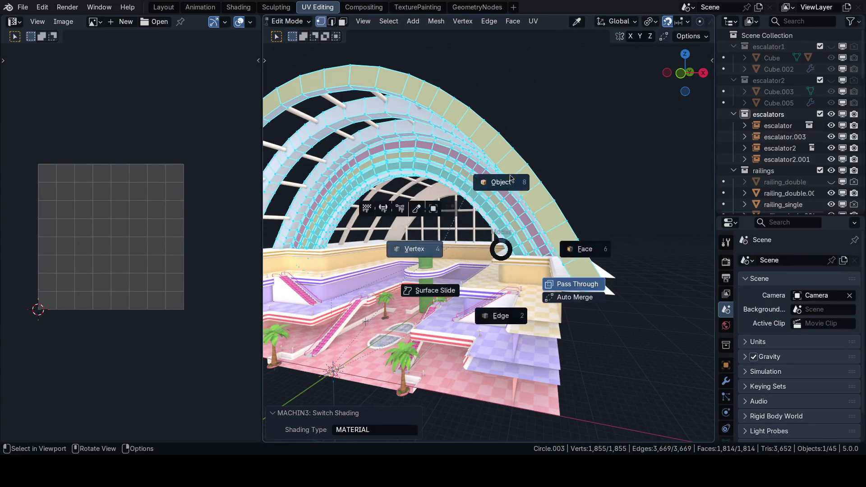
pyautogui.click(492, 243)
pyautogui.moveTo(492, 242)
pyautogui.mouseDown(button='middle')
pyautogui.moveTo(575, 283)
pyautogui.moveTo(501, 244)
pyautogui.moveTo(514, 255)
pyautogui.moveTo(289, 231)
pyautogui.mouseUp(button='middle')
pyautogui.click(505, 227)
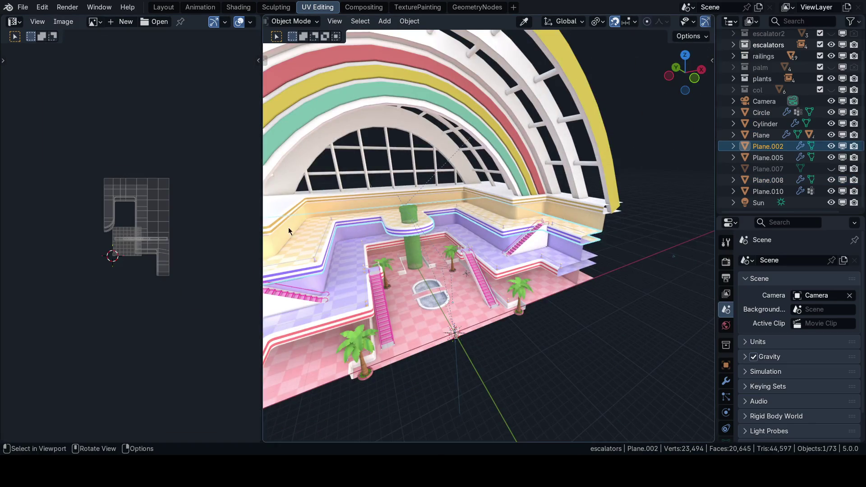
pyautogui.press('Tab')
pyautogui.scroll(3, 190, 226)
pyautogui.scroll(2, 178, 250)
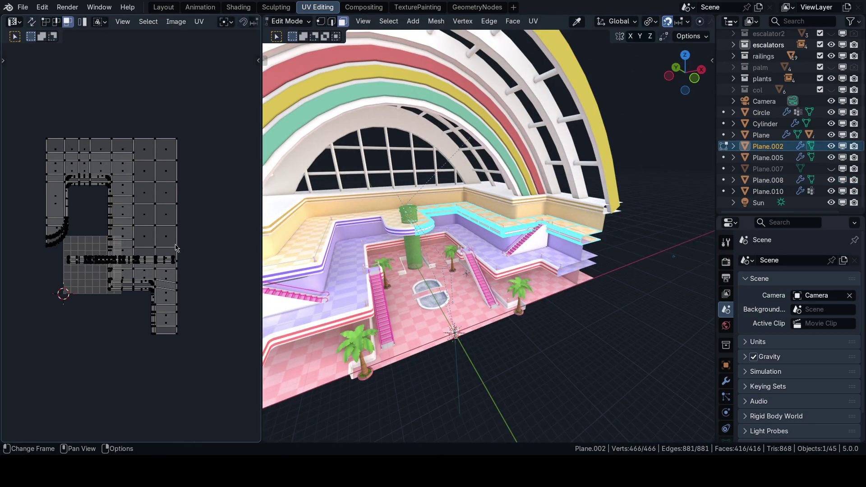
# Select only the striped railing band and centre its UV strip in the UV editor
pyautogui.press('a')
pyautogui.scroll(1, 196, 250)
pyautogui.moveTo(515, 257)
pyautogui.mouseDown(button='middle')
pyautogui.moveTo(476, 237)
pyautogui.moveTo(401, 265)
pyautogui.moveTo(440, 257)
pyautogui.mouseUp(button='middle')
pyautogui.scroll(2, 474, 237)
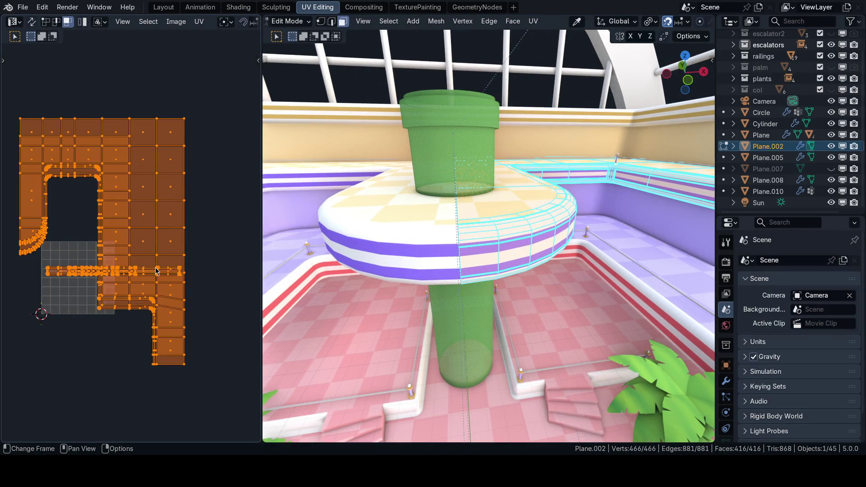
pyautogui.moveTo(444, 238)
pyautogui.mouseDown(button='middle')
pyautogui.moveTo(482, 211)
pyautogui.moveTo(474, 230)
pyautogui.moveTo(493, 280)
pyautogui.moveTo(473, 257)
pyautogui.moveTo(474, 230)
pyautogui.mouseUp(button='middle')
pyautogui.scroll(-3, 474, 224)
pyautogui.scroll(3, 474, 230)
pyautogui.click(448, 245)
pyautogui.scroll(3, 135, 271)
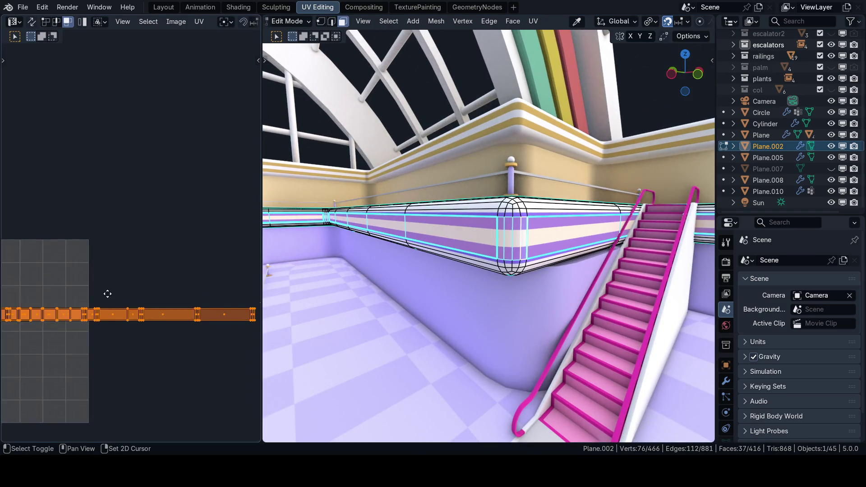
pyautogui.keyDown('shift'); pyautogui.moveTo(135, 305); pyautogui.dragTo(162, 279, button='middle'); pyautogui.keyUp('shift')
pyautogui.scroll(-1, 123, 251)
pyautogui.moveTo(101, 243)
pyautogui.mouseDown(button='middle')
pyautogui.moveTo(136, 247)
pyautogui.moveTo(157, 277)
pyautogui.moveTo(145, 276)
pyautogui.moveTo(156, 271)
pyautogui.mouseUp(button='middle')
# In the Shading workspace, review the stripes_purple Texture Coordinate, Map Range and Color Ramp nodes
pyautogui.click(238, 7)
pyautogui.scroll(-4, 406, 257)
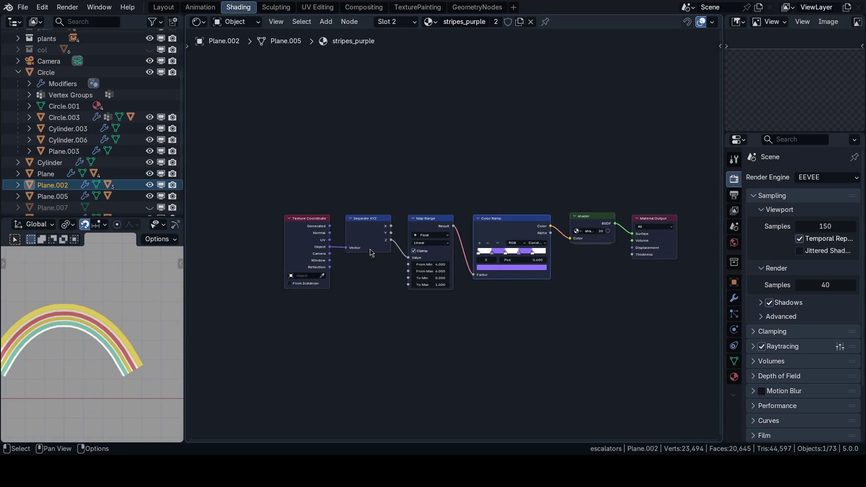
pyautogui.moveTo(419, 264); pyautogui.dragTo(403, 255, button='middle')
pyautogui.moveTo(79, 334)
pyautogui.mouseDown(button='middle')
pyautogui.moveTo(111, 360)
pyautogui.moveTo(140, 300)
pyautogui.moveTo(120, 304)
pyautogui.moveTo(108, 329)
pyautogui.moveTo(88, 327)
pyautogui.moveTo(143, 318)
pyautogui.mouseUp(button='middle')
pyautogui.scroll(4, 444, 287)
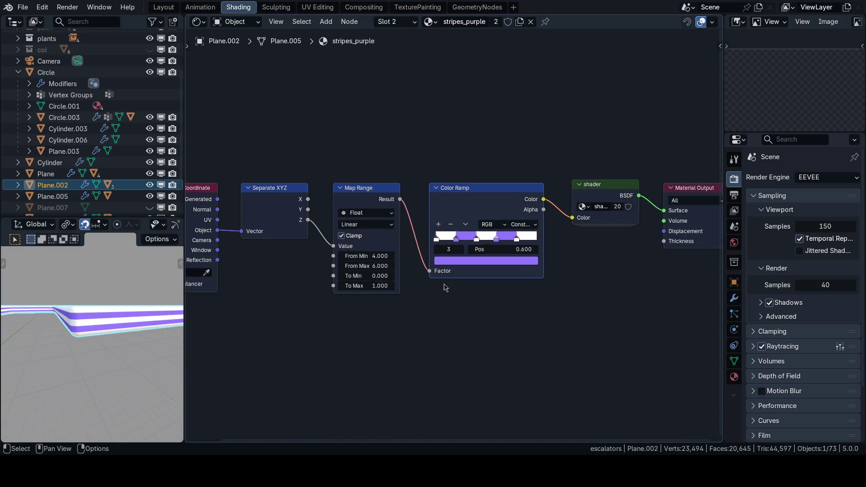
pyautogui.moveTo(390, 311); pyautogui.dragTo(352, 298, button='middle')
pyautogui.scroll(3, 406, 304)
pyautogui.scroll(3, 420, 298)
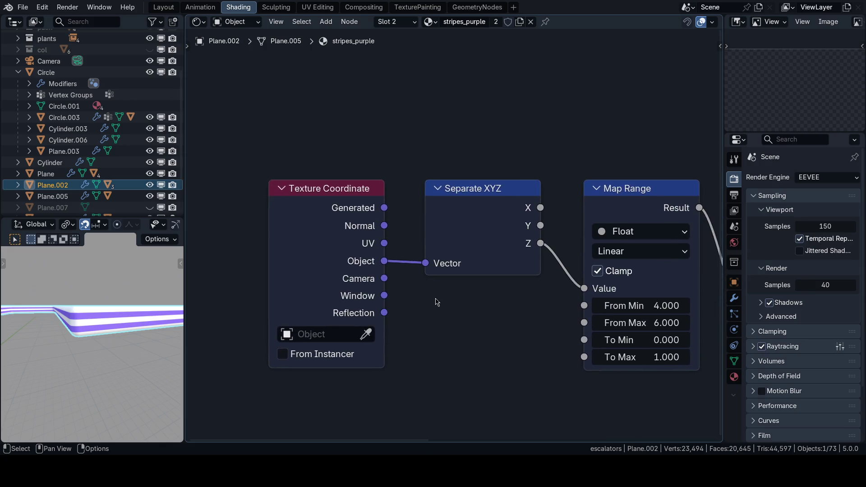
pyautogui.scroll(2, 428, 294)
pyautogui.scroll(-3, 427, 293)
pyautogui.scroll(-1, 433, 295)
pyautogui.scroll(-2, 420, 298)
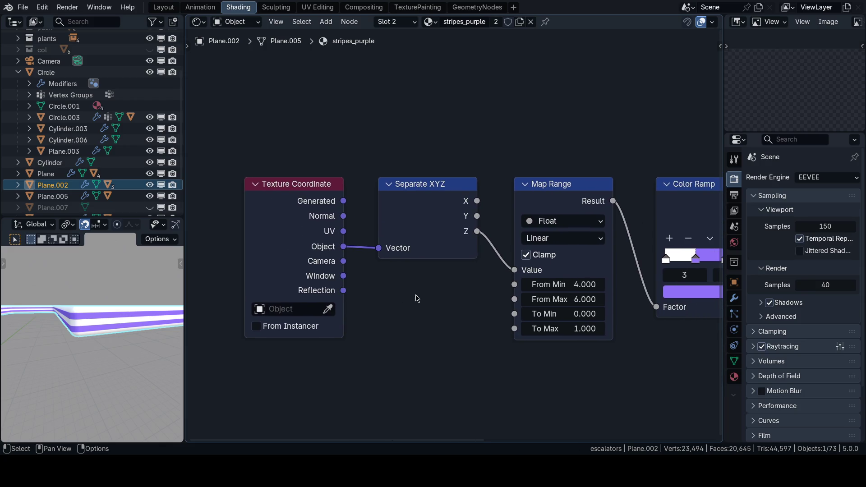
pyautogui.moveTo(416, 297); pyautogui.dragTo(411, 301, button='middle')
pyautogui.scroll(2, 411, 301)
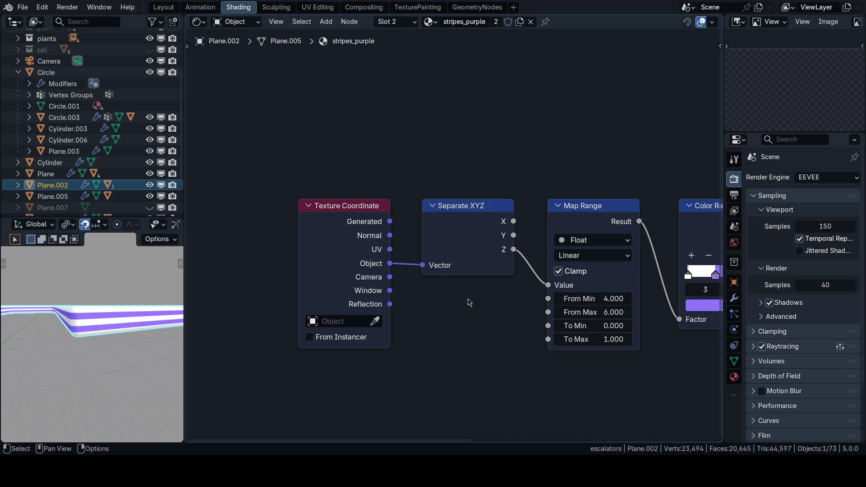
pyautogui.moveTo(443, 326); pyautogui.dragTo(412, 301, button='middle')
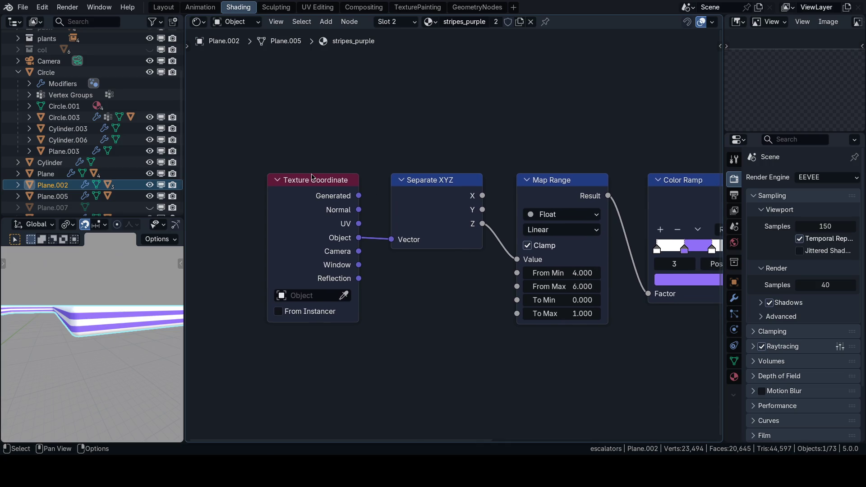
pyautogui.moveTo(313, 181); pyautogui.dragTo(318, 181)
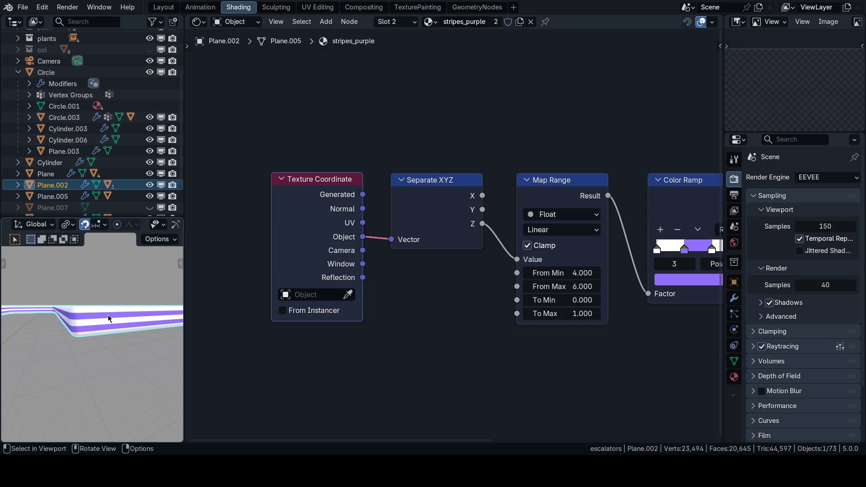
# Move the railing vertically with G Z, apply its location via Ctrl+A, and check the stripe ramp stops
pyautogui.press('g')
pyautogui.press('z')
pyautogui.click(110, 297)
pyautogui.hotkey('ctrl', 'a')
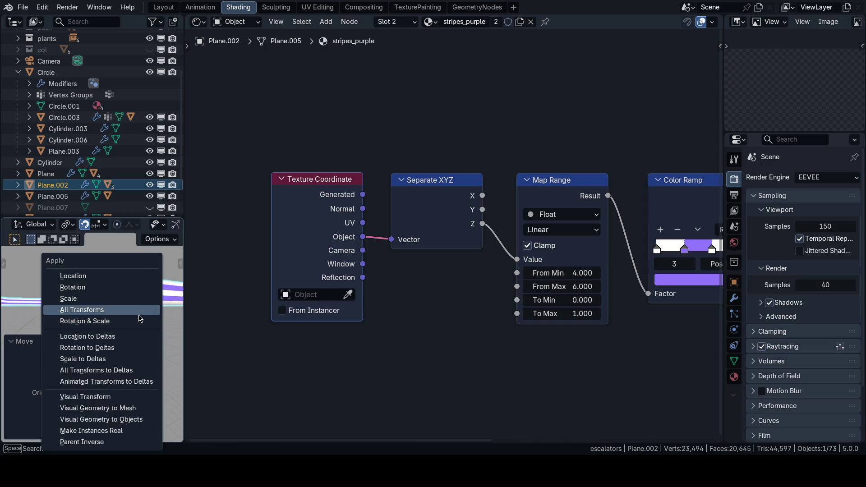
pyautogui.click(108, 276)
pyautogui.press('g')
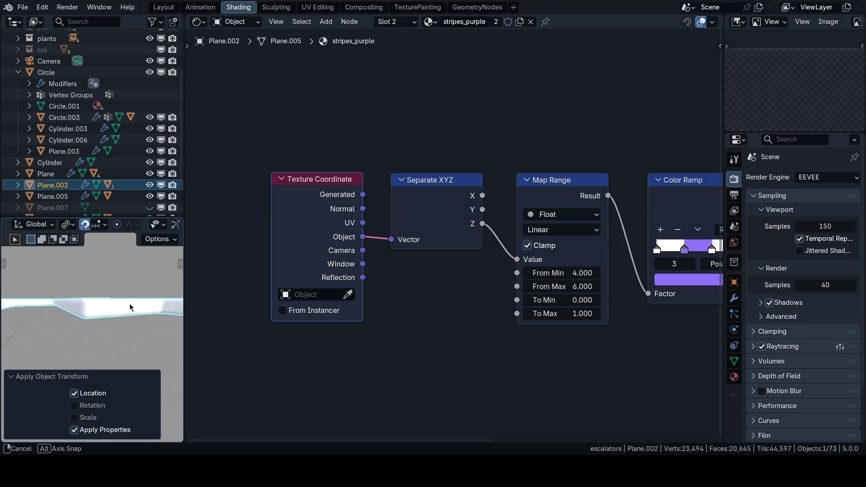
pyautogui.moveTo(131, 308); pyautogui.dragTo(136, 312, button='middle')
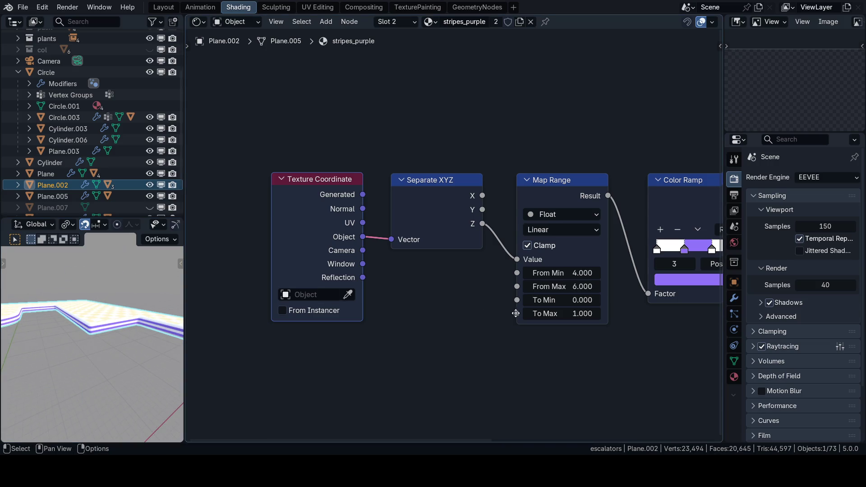
pyautogui.moveTo(609, 299)
pyautogui.mouseDown(button='middle')
pyautogui.moveTo(439, 298)
pyautogui.moveTo(542, 291)
pyautogui.mouseUp(button='middle')
pyautogui.scroll(2, 439, 299)
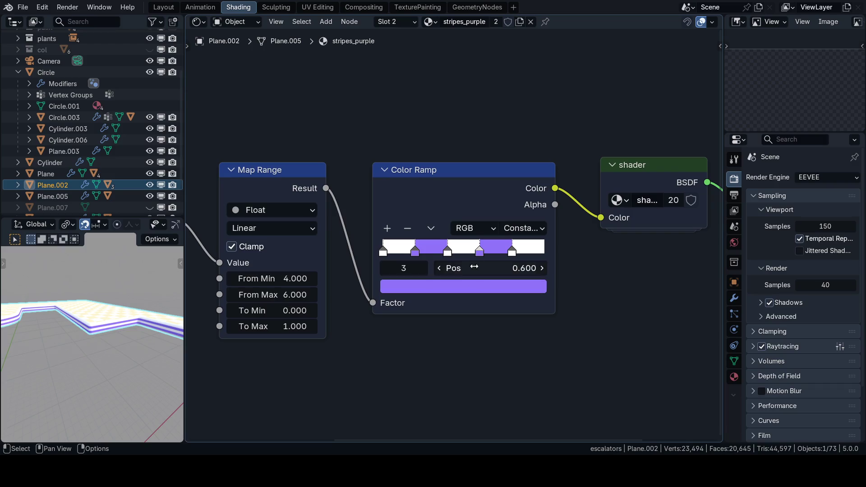
pyautogui.moveTo(482, 254); pyautogui.dragTo(477, 256)
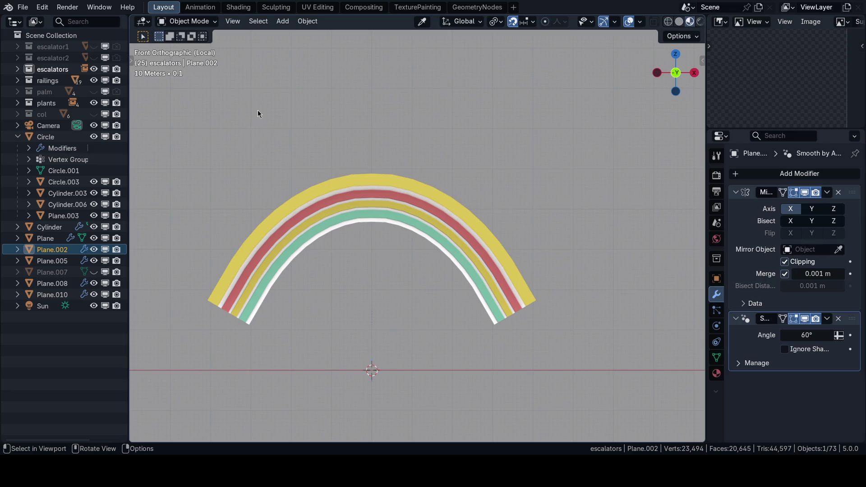
# Glance at the File menu and switch the mall viewport back to solid shading
pyautogui.moveTo(258, 111)
pyautogui.mouseDown(button='middle')
pyautogui.moveTo(354, 248)
pyautogui.moveTo(409, 232)
pyautogui.moveTo(350, 191)
pyautogui.mouseUp(button='middle')
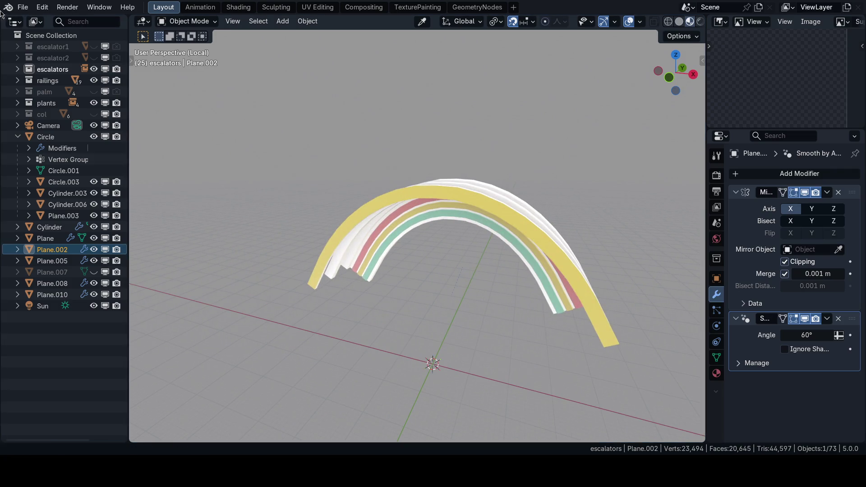
pyautogui.click(23, 7)
pyautogui.press('Escape')
pyautogui.scroll(3, 386, 211)
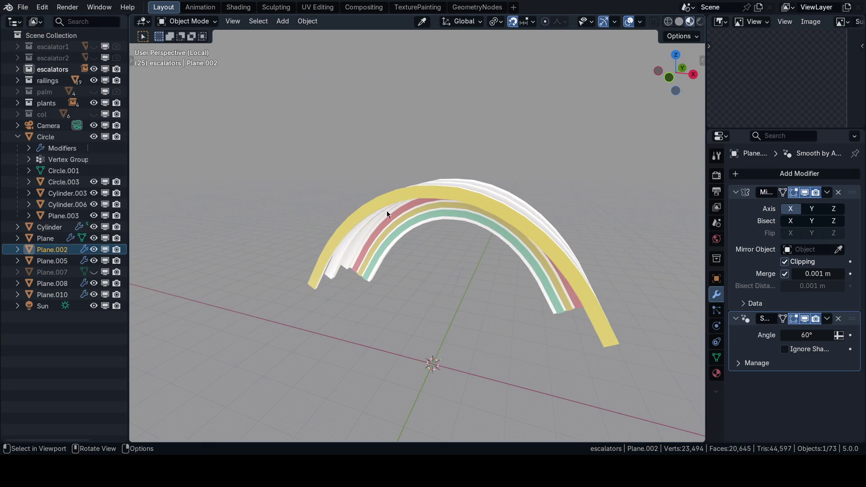
pyautogui.press('pageup')
pyautogui.click(375, 196)
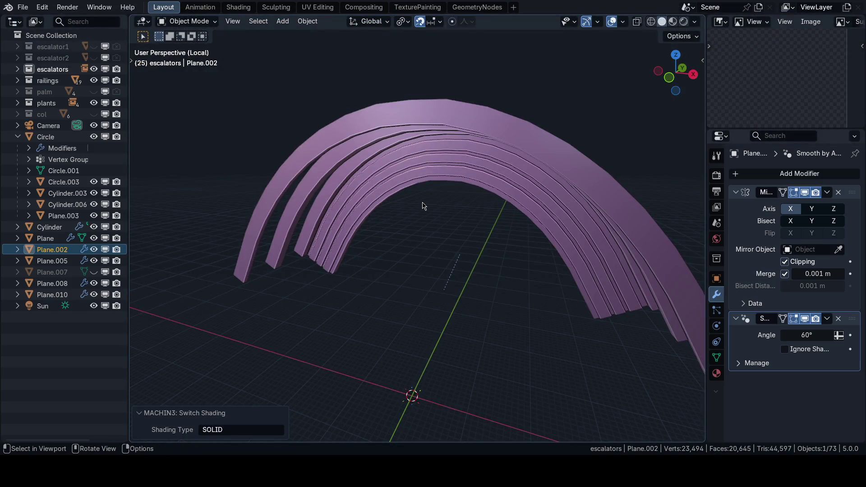
pyautogui.scroll(2, 423, 205)
pyautogui.scroll(2, 423, 205)
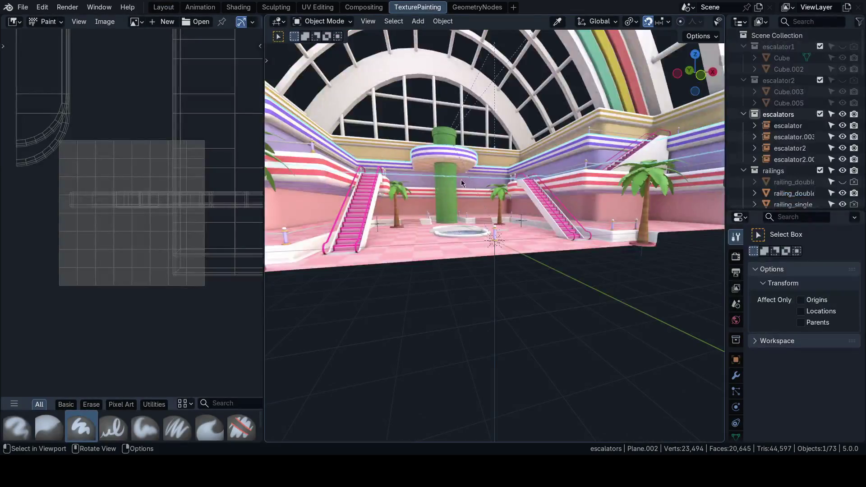
pyautogui.moveTo(460, 180); pyautogui.dragTo(401, 193, button='middle')
pyautogui.scroll(-4, 402, 192)
pyautogui.scroll(2, 460, 206)
pyautogui.scroll(3, 532, 260)
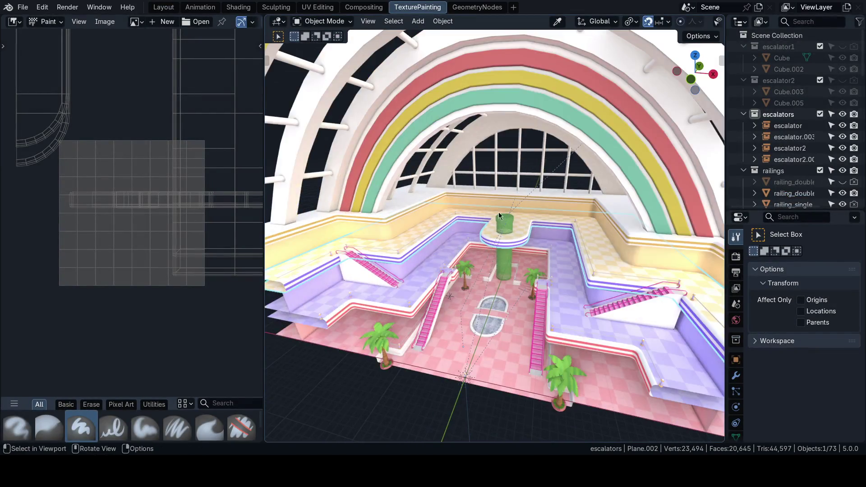
pyautogui.scroll(-6, 434, 191)
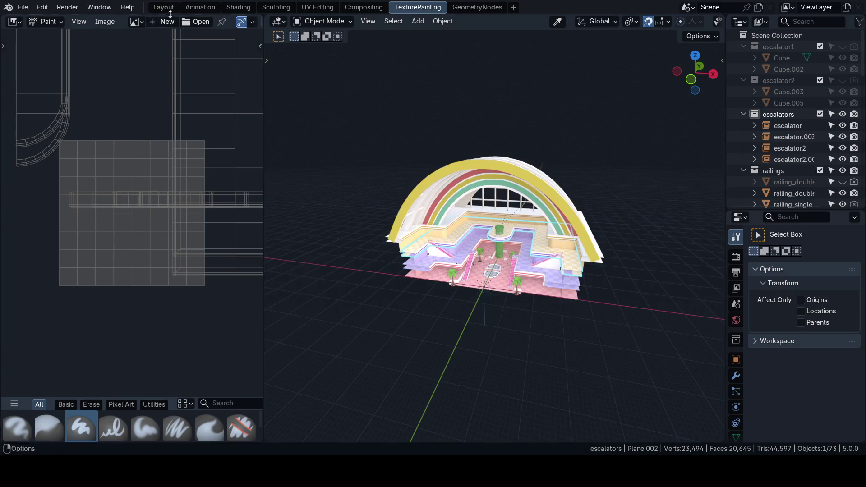
# Return to Layout, then quit via File > Quit and answer the save prompt for 56_golf.blend
pyautogui.click(163, 7)
pyautogui.click(143, 22)
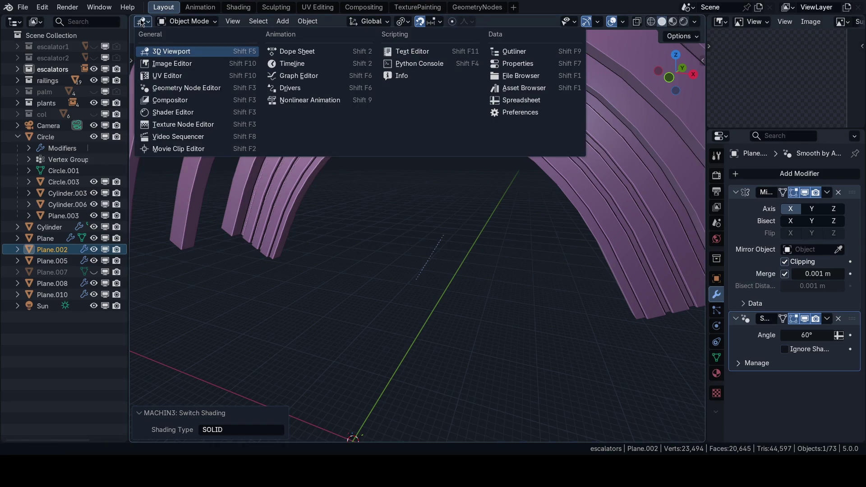
pyautogui.click(144, 21)
pyautogui.click(144, 22)
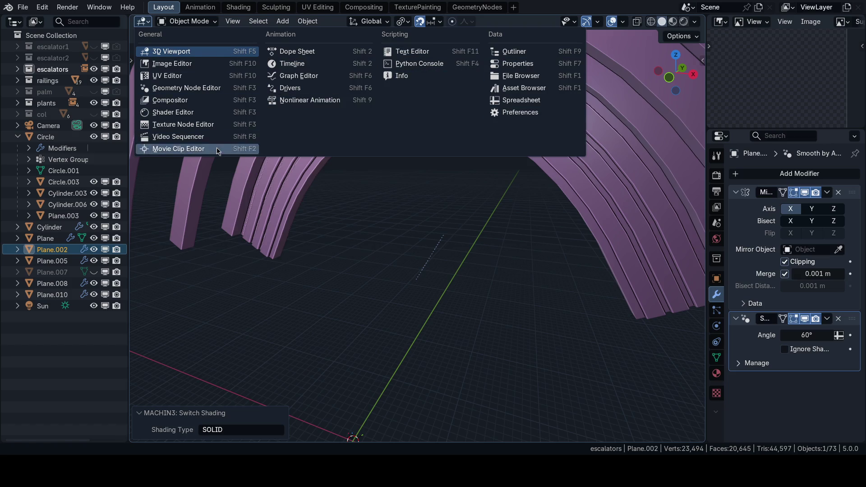
pyautogui.click(435, 219)
pyautogui.scroll(-1, 435, 220)
pyautogui.click(23, 7)
pyautogui.click(211, 121)
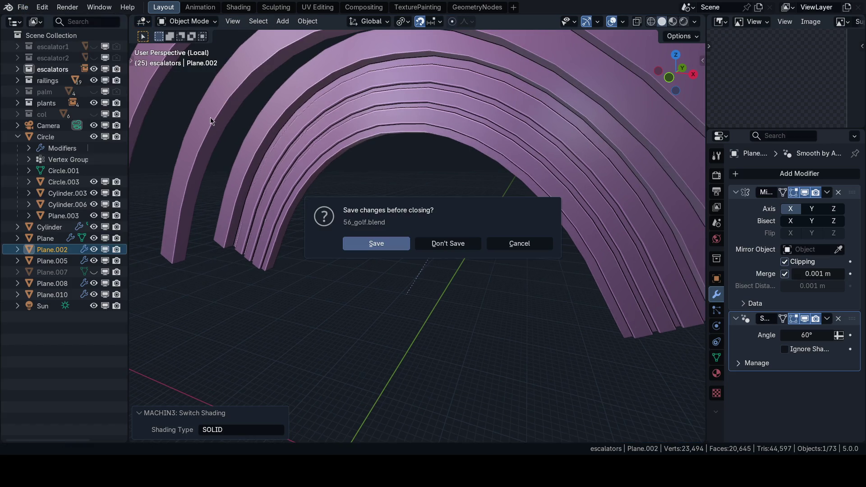
pyautogui.click(448, 243)
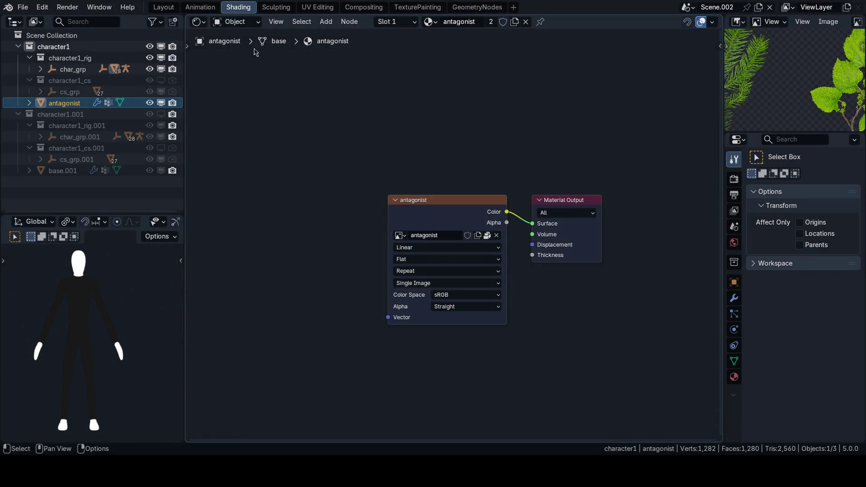
# Switch to the forest map scene from the scene selector and look over it
pyautogui.moveTo(337, 177); pyautogui.dragTo(323, 186, button='middle')
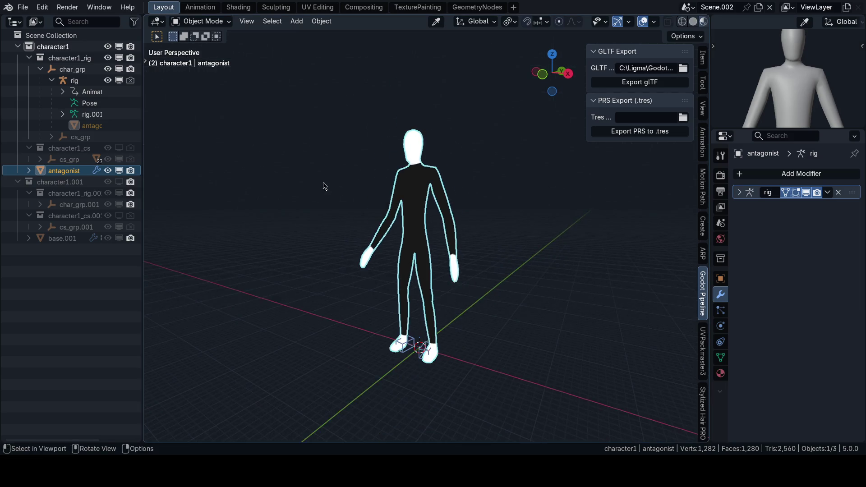
pyautogui.click(689, 7)
pyautogui.click(704, 26)
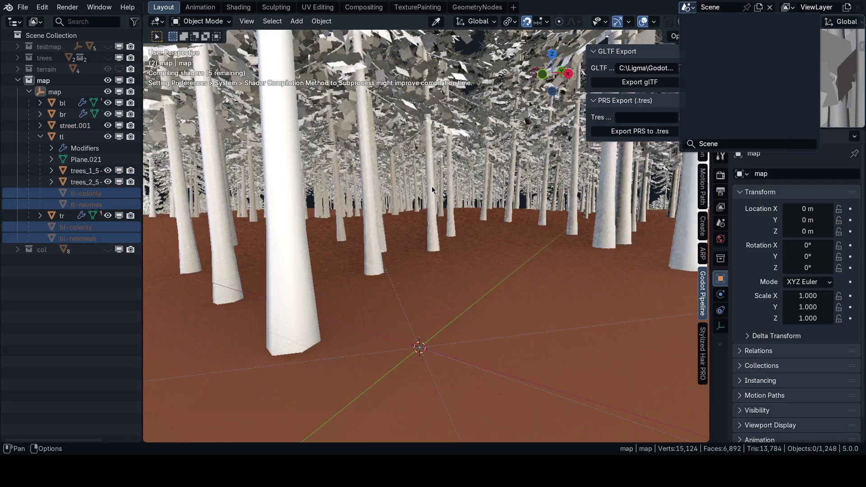
pyautogui.moveTo(413, 223)
pyautogui.mouseDown(button='middle')
pyautogui.moveTo(436, 209)
pyautogui.moveTo(484, 268)
pyautogui.moveTo(490, 257)
pyautogui.moveTo(464, 231)
pyautogui.moveTo(425, 152)
pyautogui.mouseUp(button='middle')
pyautogui.scroll(-5, 447, 201)
pyautogui.scroll(-5, 447, 201)
pyautogui.scroll(-3, 448, 201)
pyautogui.scroll(4, 424, 152)
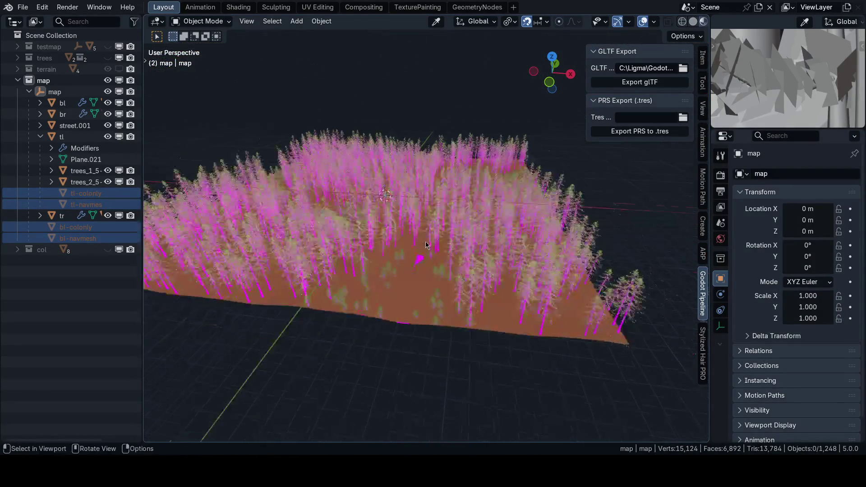
pyautogui.scroll(4, 424, 152)
pyautogui.press('n')
# Check the scene list again, then bring up File > Open Recent
pyautogui.click(689, 9)
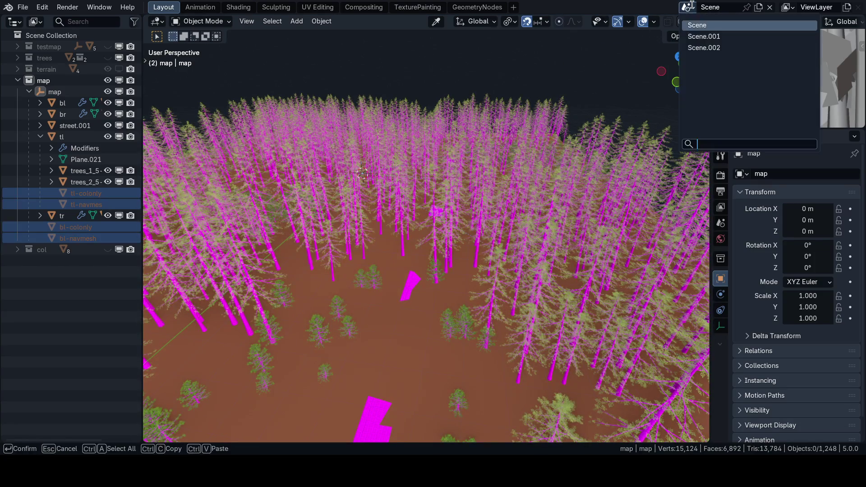
pyautogui.click(704, 20)
pyautogui.click(23, 7)
pyautogui.moveTo(51, 43)
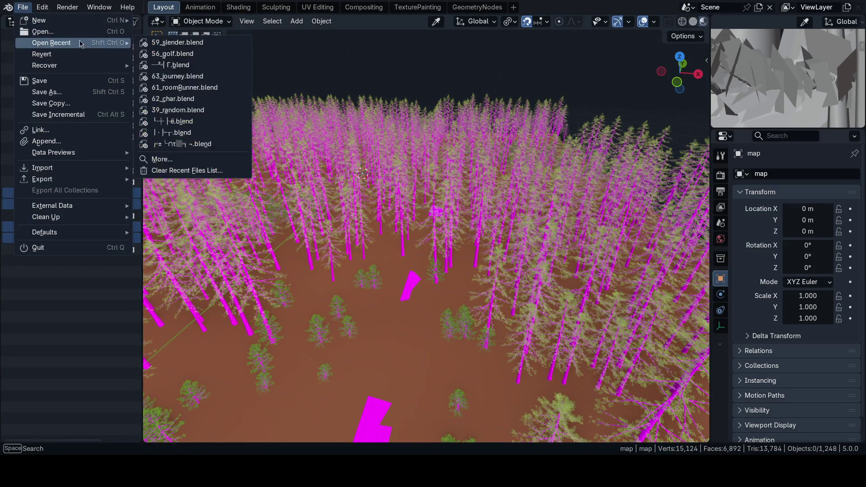
pyautogui.click(197, 48)
# Load the gun .blend without saving and review it from side, back and front views
pyautogui.click(447, 243)
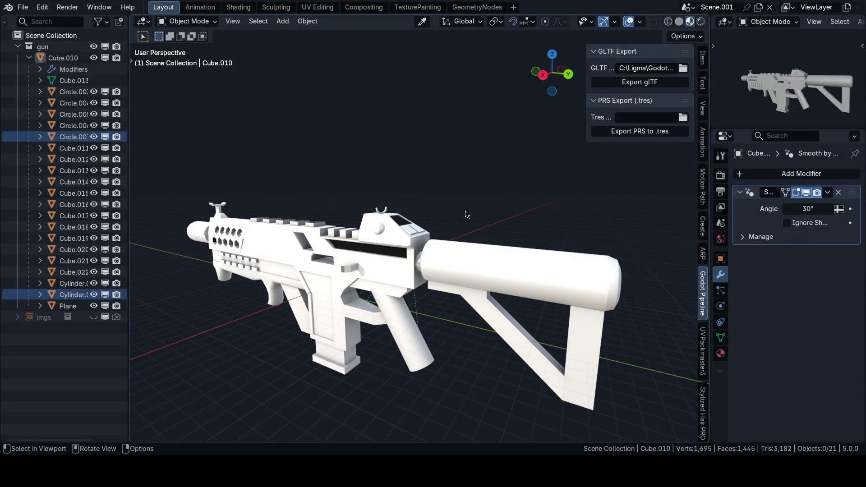
pyautogui.press('KP_3')
pyautogui.scroll(-2, 466, 214)
pyautogui.press('ctrl+KP_1')
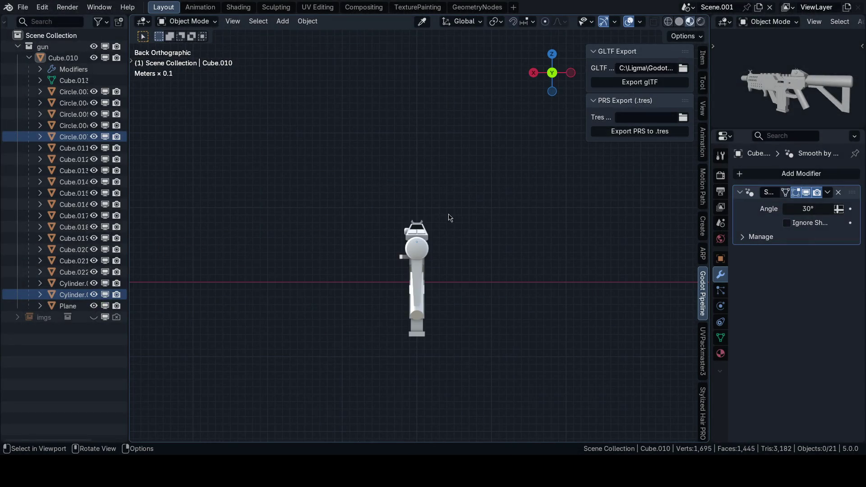
pyautogui.press('KP_1')
pyautogui.scroll(2, 407, 203)
pyautogui.press('KP_3')
pyautogui.scroll(2, 473, 230)
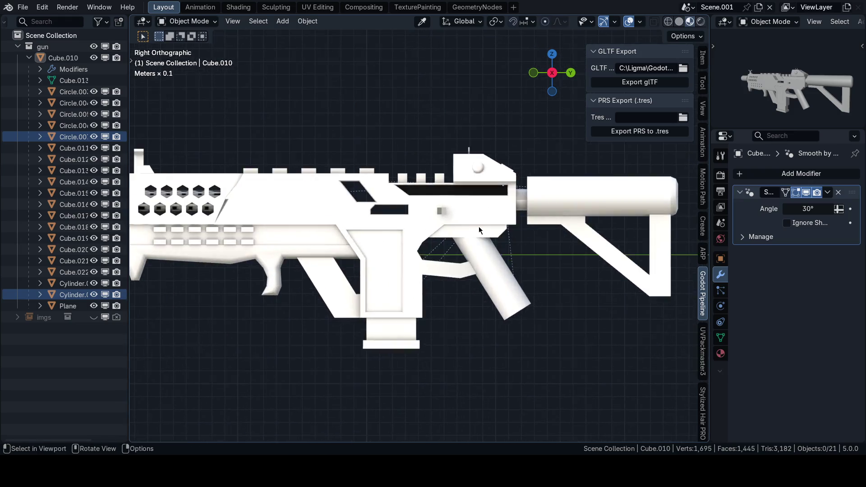
pyautogui.scroll(-2, 480, 230)
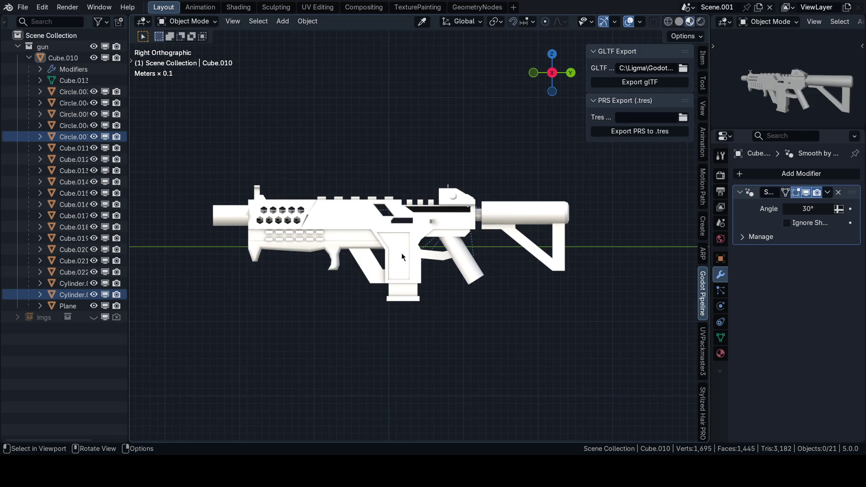
pyautogui.moveTo(420, 250)
pyautogui.mouseDown(button='middle')
pyautogui.moveTo(406, 258)
pyautogui.moveTo(452, 255)
pyautogui.moveTo(456, 273)
pyautogui.moveTo(420, 261)
pyautogui.moveTo(629, 292)
pyautogui.moveTo(580, 263)
pyautogui.moveTo(456, 249)
pyautogui.mouseUp(button='middle')
pyautogui.scroll(2, 379, 233)
pyautogui.press('n')
# Select the gun body and review its full UV layout in the UV Editing workspace
pyautogui.click(443, 272)
pyautogui.click(423, 261)
pyautogui.scroll(3, 630, 292)
pyautogui.click(582, 268)
pyautogui.hotkey('ctrl', 'alt', 'w')
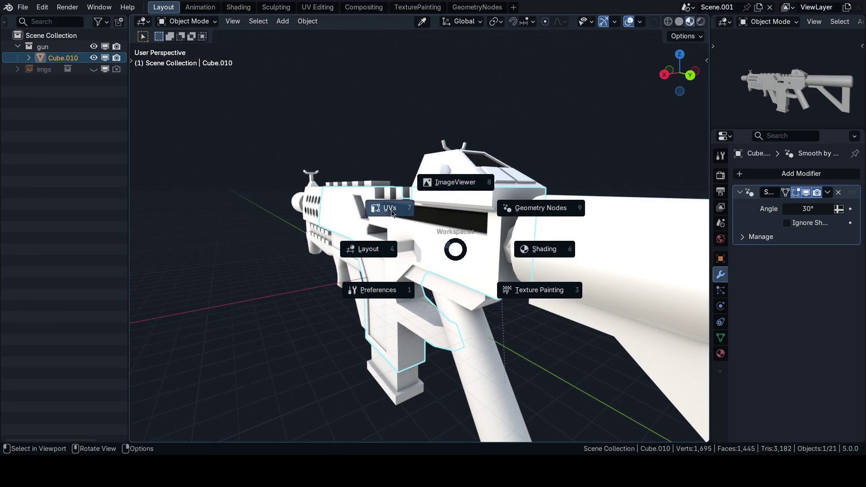
pyautogui.click(379, 208)
pyautogui.scroll(2, 165, 247)
pyautogui.moveTo(166, 247); pyautogui.dragTo(135, 230, button='middle')
pyautogui.press('a')
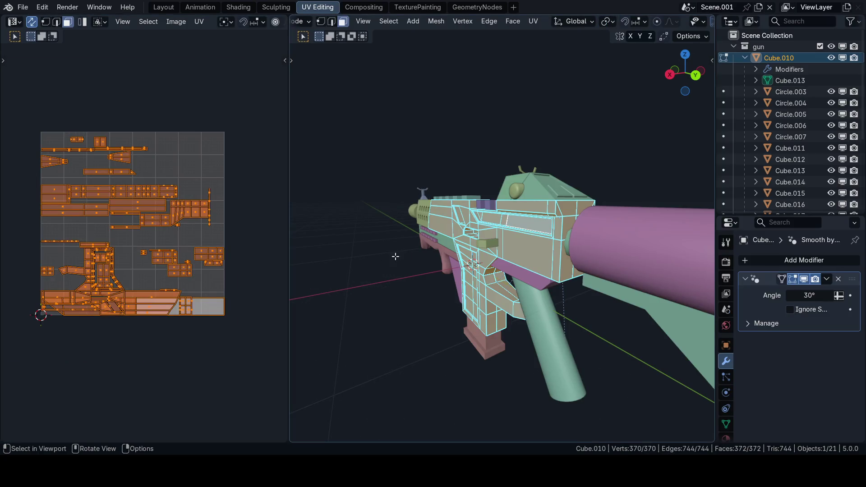
pyautogui.moveTo(474, 271)
pyautogui.mouseDown(button='middle')
pyautogui.moveTo(497, 271)
pyautogui.moveTo(382, 268)
pyautogui.mouseUp(button='middle')
pyautogui.press('Tab')
pyautogui.click(453, 275)
# Return to Layout, recheck side and front views, and bring up the recent files list
pyautogui.hotkey('ctrl', 'pageup')
pyautogui.press('KP_3')
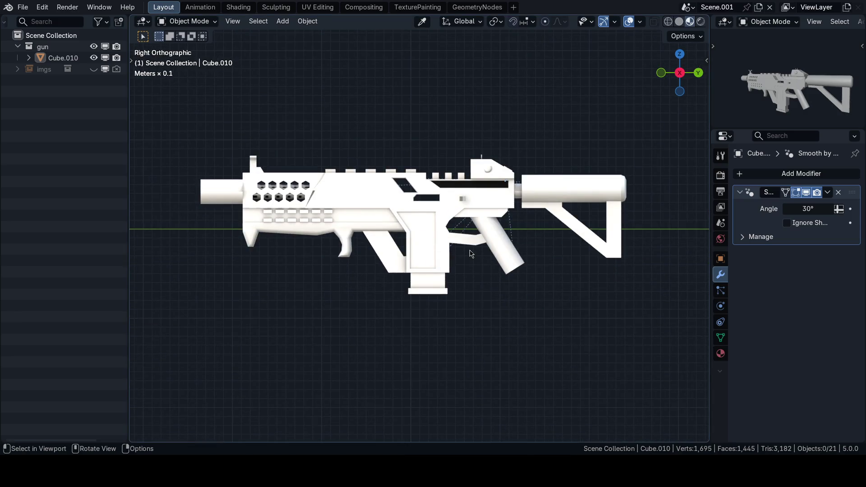
pyautogui.moveTo(471, 254); pyautogui.dragTo(434, 234, button='middle')
pyautogui.press('KP_1')
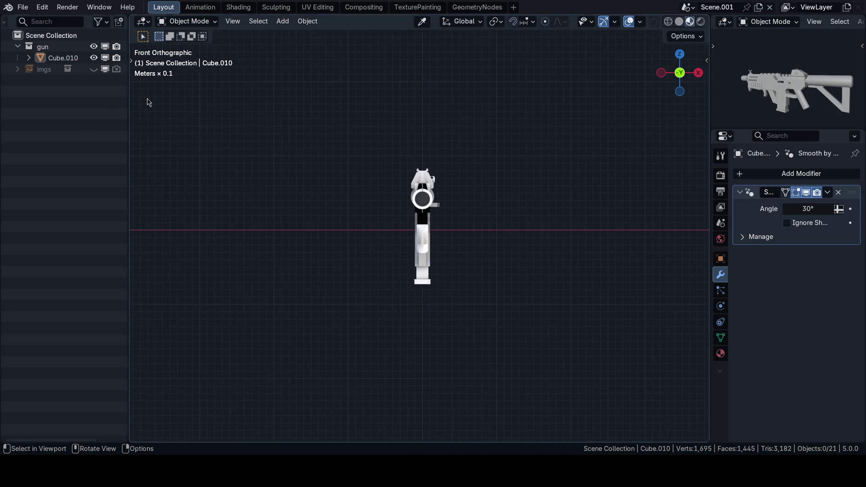
pyautogui.click(24, 7)
pyautogui.moveTo(52, 42)
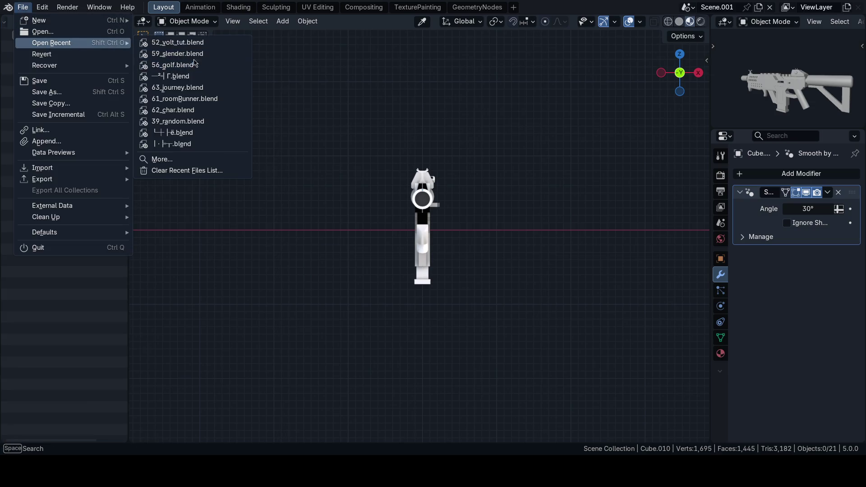
# Load the cube-head character file without saving and view the head from the front
pyautogui.click(177, 88)
pyautogui.click(447, 244)
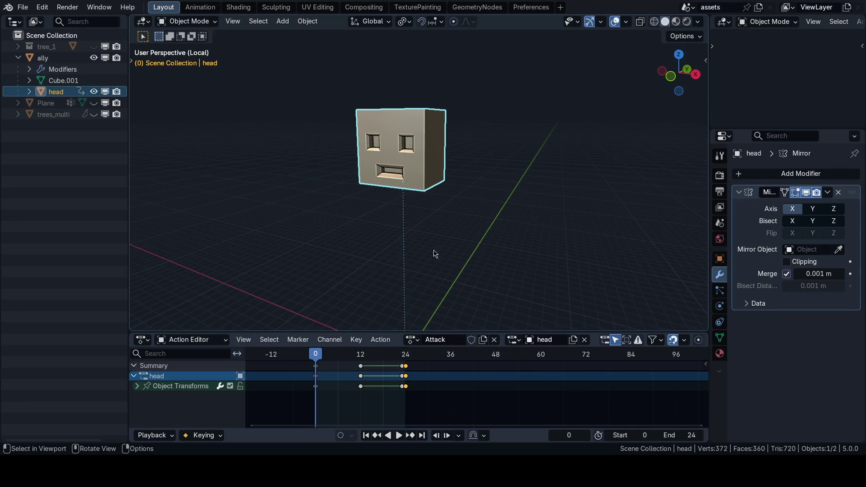
pyautogui.press('`')
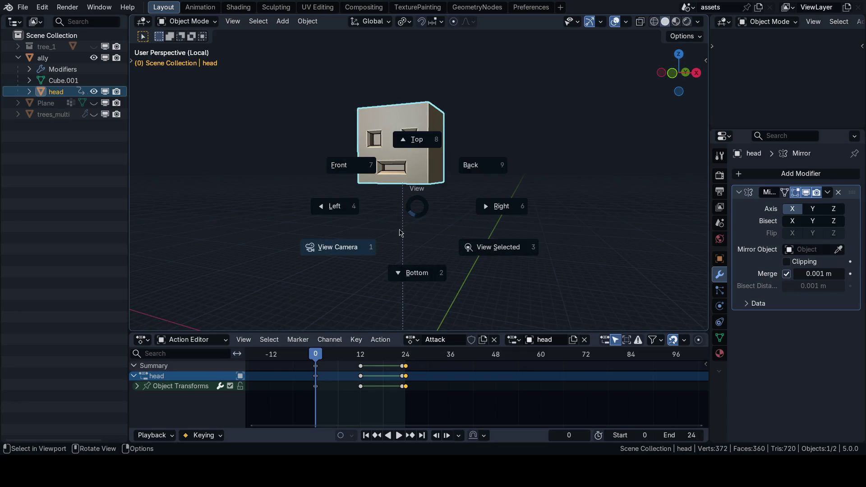
pyautogui.click(404, 173)
# Play and stop the head's Attack animation, then switch over to Godot
pyautogui.press('space')
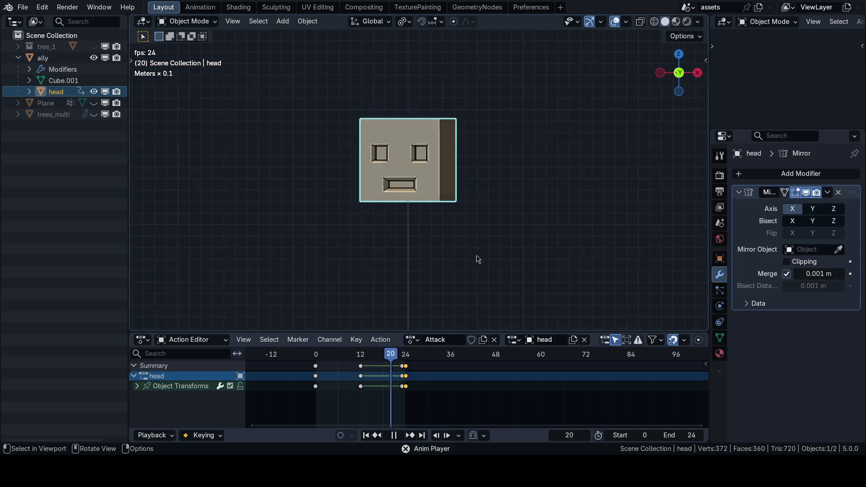
pyautogui.moveTo(474, 257); pyautogui.dragTo(425, 263, button='middle')
pyautogui.press('space')
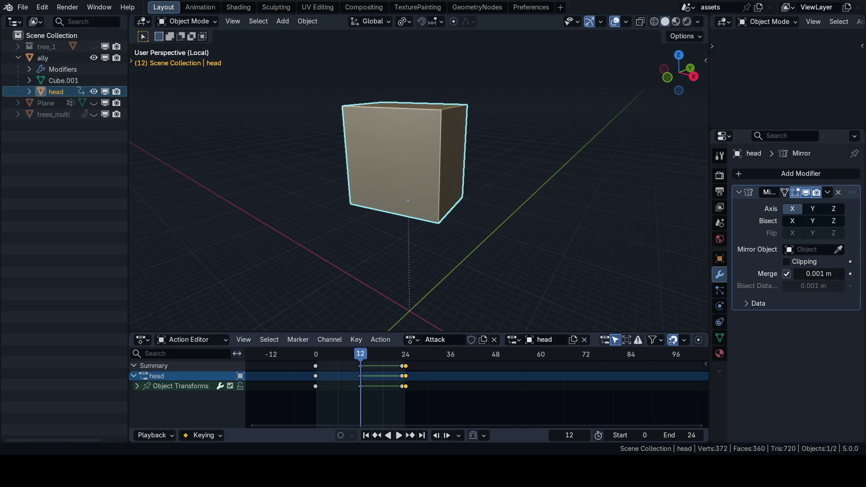
pyautogui.hotkey('alt', 'Tab')
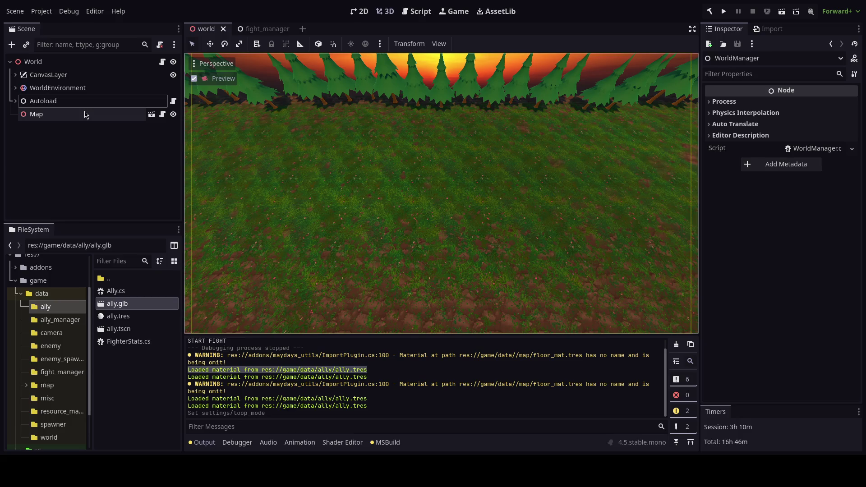
# Open ally.tscn from the FileSystem and check the Ally root node's options
pyautogui.click(132, 331)
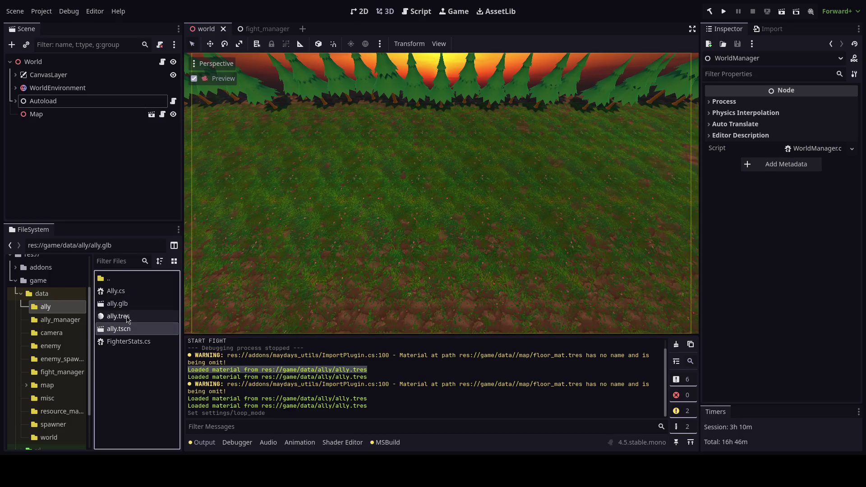
pyautogui.doubleClick(127, 332)
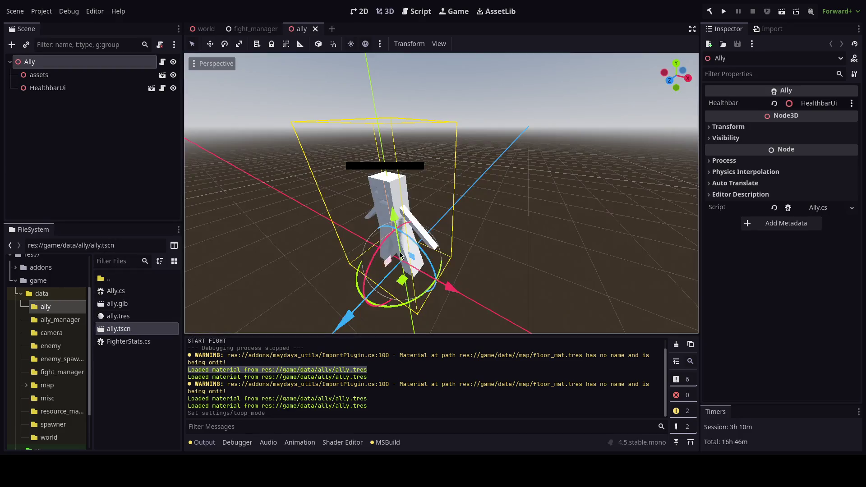
pyautogui.rightClick(77, 64)
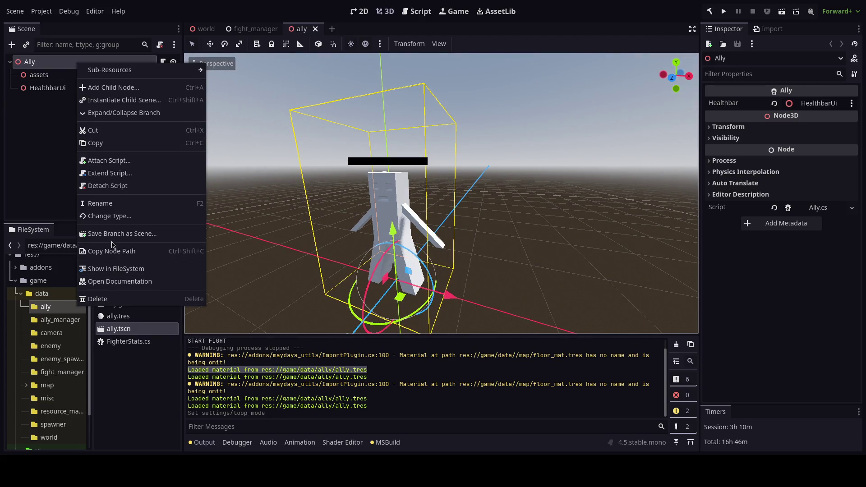
pyautogui.press('Escape')
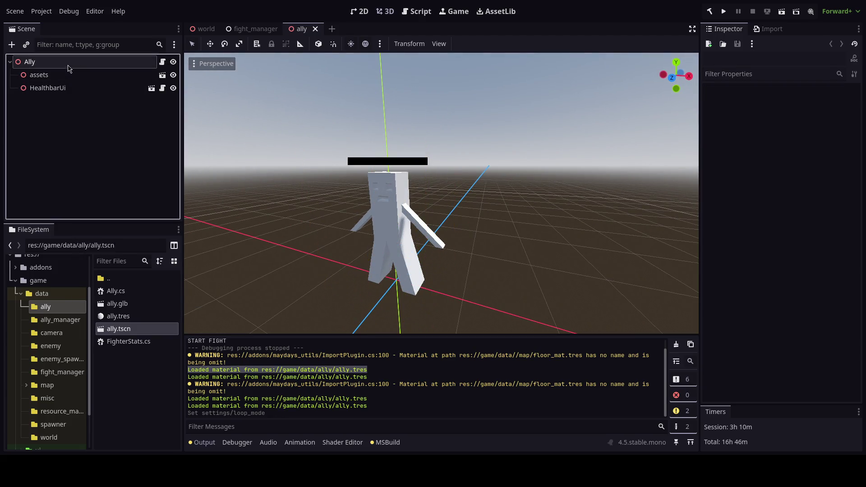
# Enable Editable Children on the assets node and select its ally mesh
pyautogui.click(76, 76)
pyautogui.rightClick(76, 80)
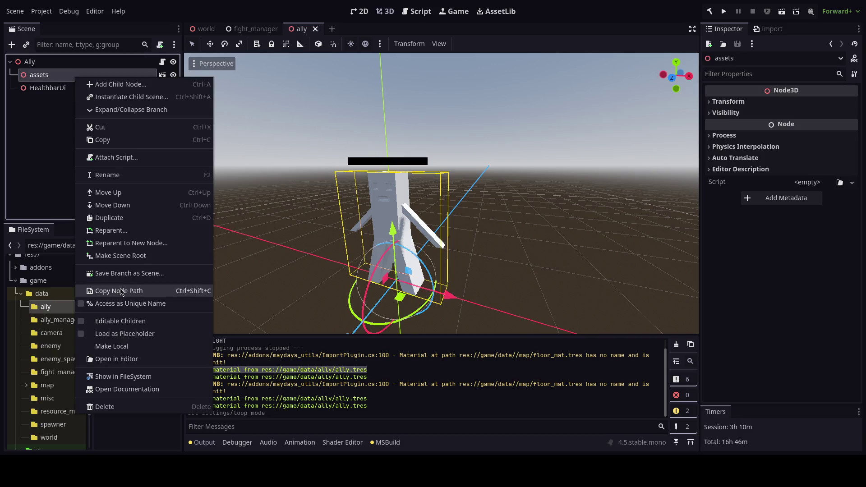
pyautogui.click(119, 320)
pyautogui.click(78, 89)
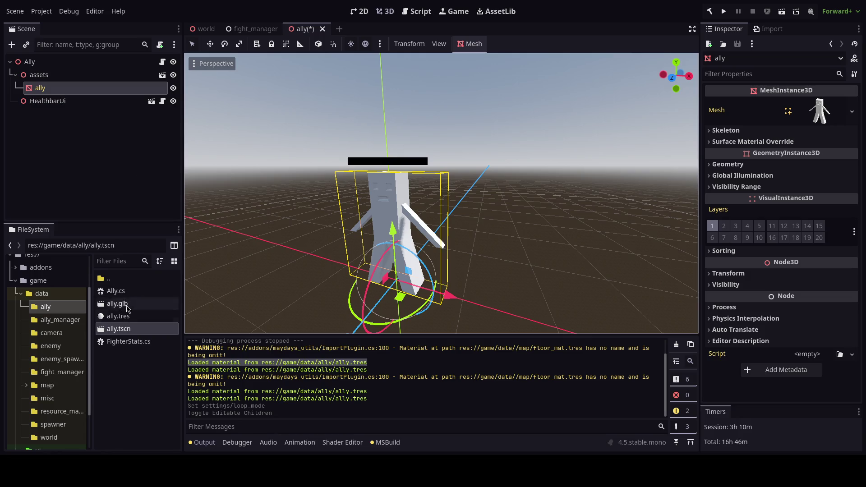
# Drag ally.glb into the Ally scene as assets2 and make its children editable
pyautogui.rightClick(76, 89)
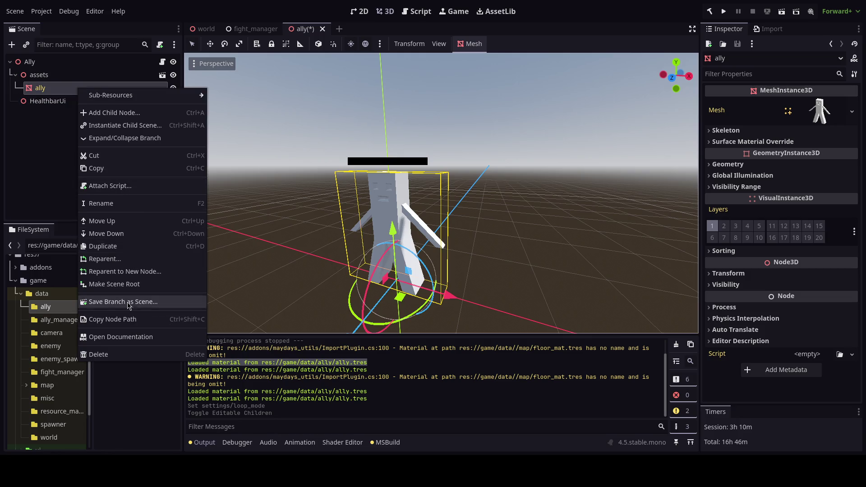
pyautogui.click(31, 189)
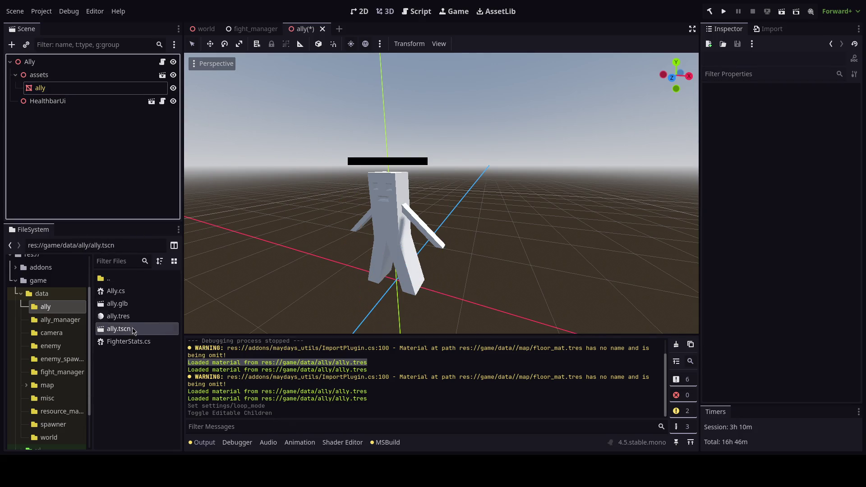
pyautogui.moveTo(117, 303); pyautogui.dragTo(48, 83)
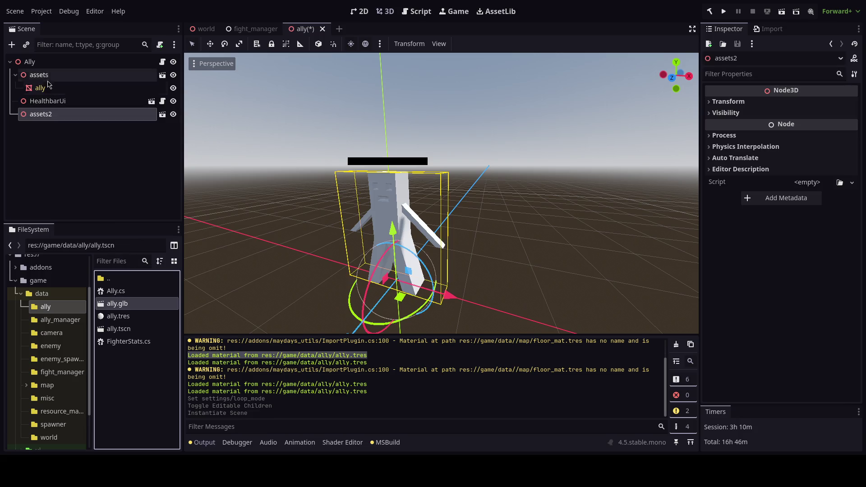
pyautogui.rightClick(67, 114)
pyautogui.click(127, 361)
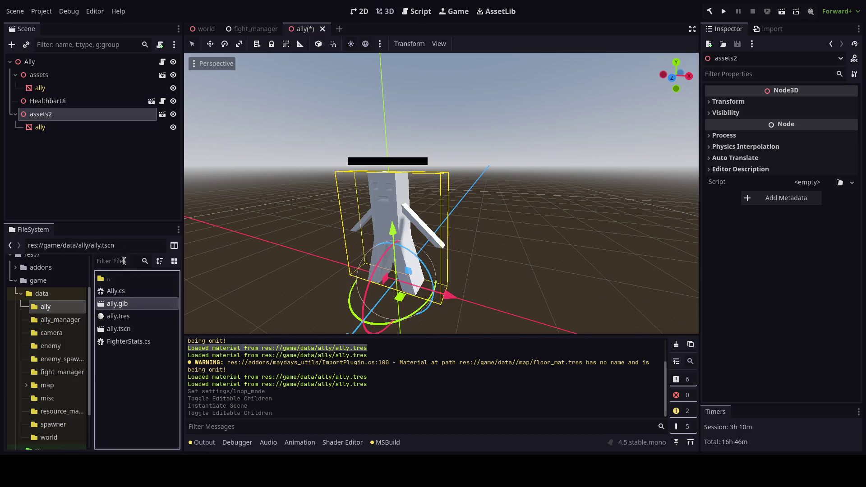
# Glance at ally.glb's Advanced Import Settings and check the ally mesh under assets2
pyautogui.doubleClick(117, 303)
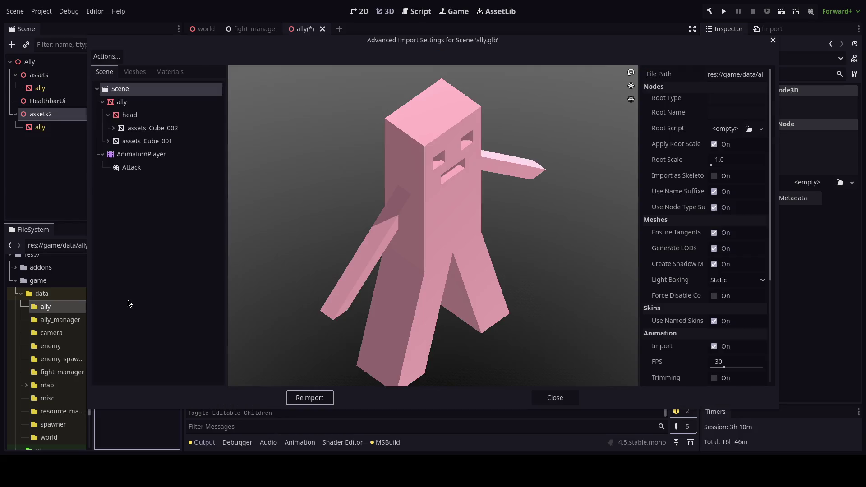
pyautogui.moveTo(407, 274); pyautogui.dragTo(229, 228)
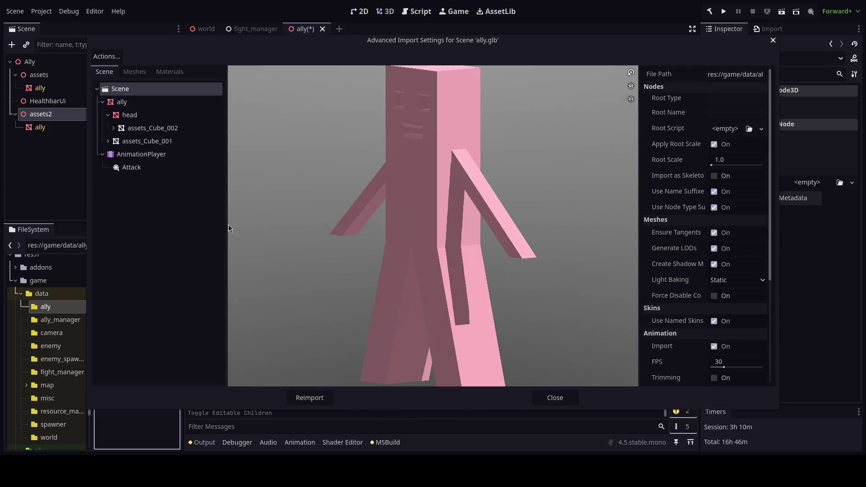
pyautogui.click(555, 398)
pyautogui.click(40, 128)
pyautogui.rightClick(40, 127)
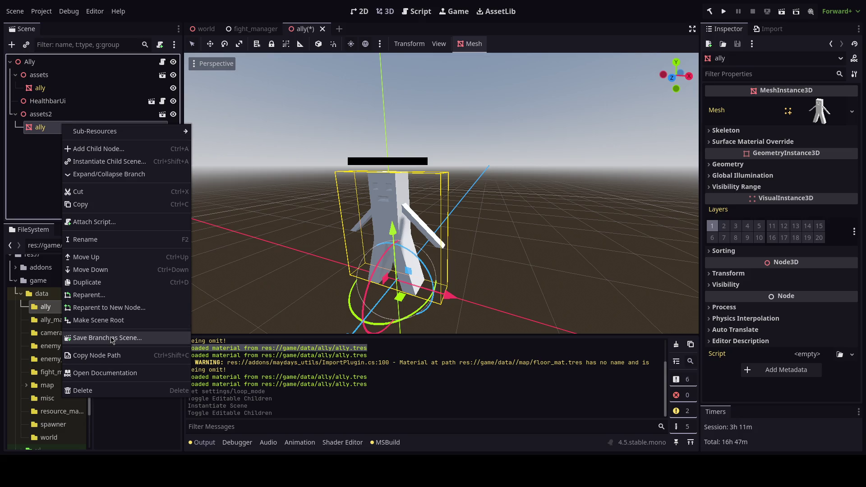
# Make assets2 local, select its ally mesh and reopen the import settings
pyautogui.rightClick(46, 114)
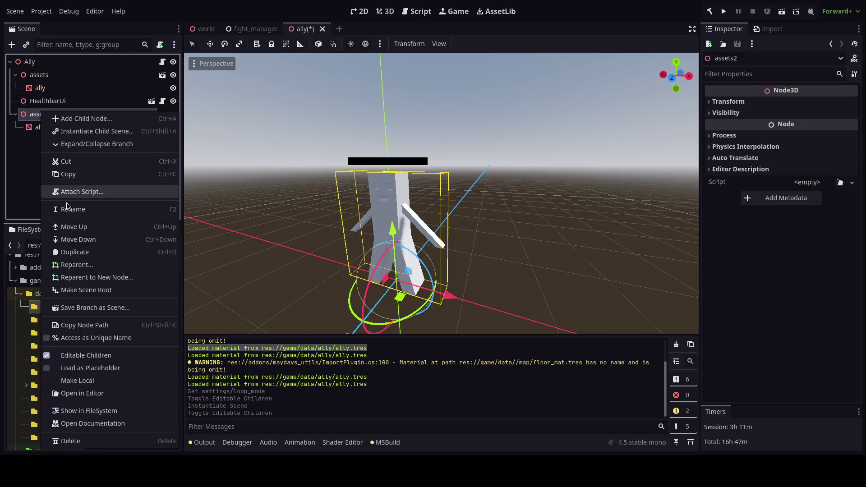
pyautogui.click(79, 380)
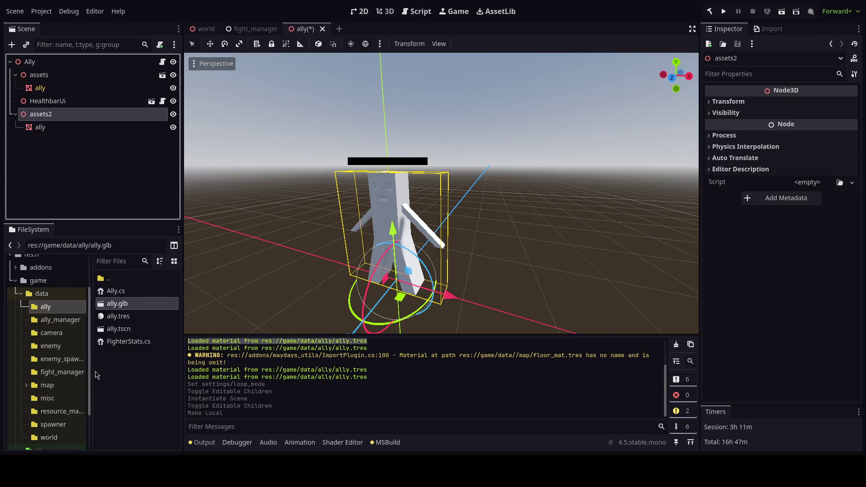
pyautogui.click(67, 129)
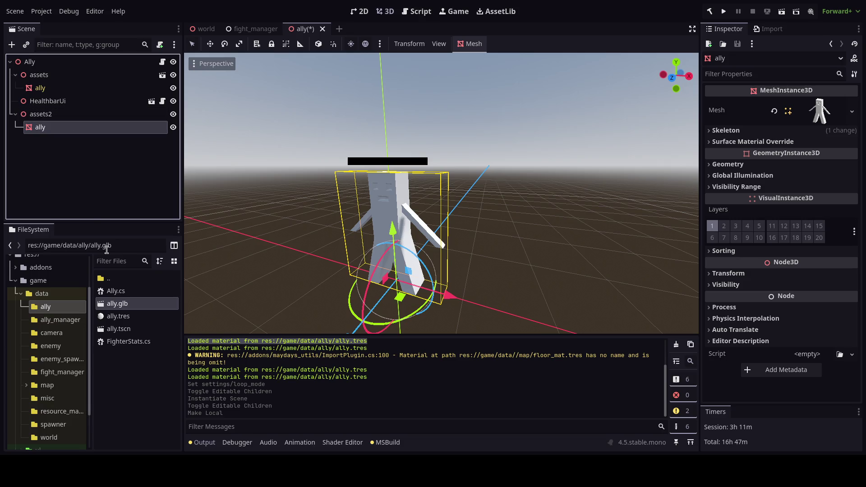
pyautogui.doubleClick(135, 305)
# Close the import settings and delete assets2 with its children
pyautogui.click(554, 397)
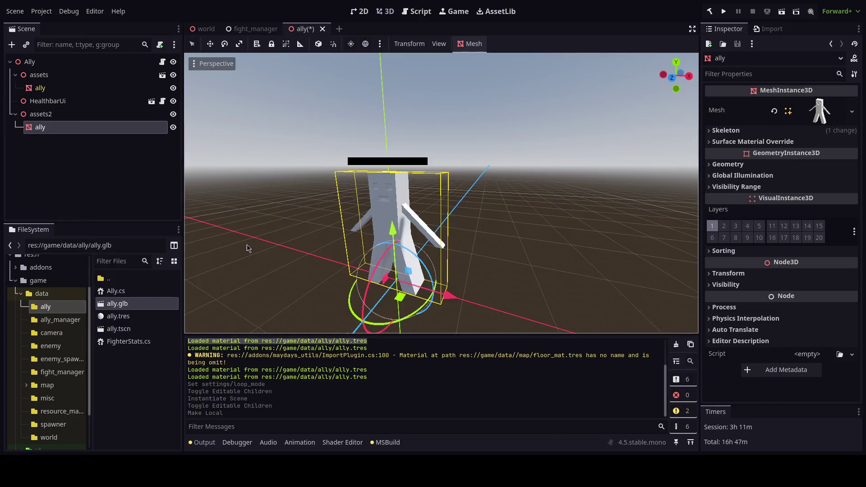
pyautogui.rightClick(40, 114)
pyautogui.click(94, 389)
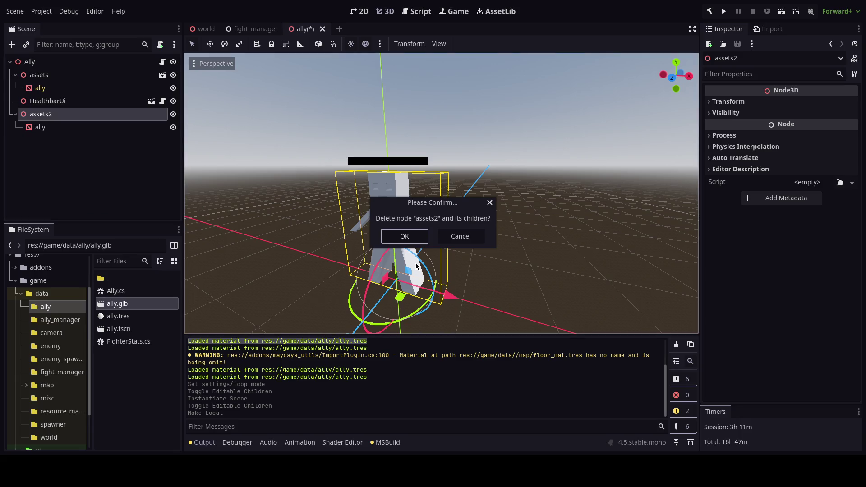
pyautogui.click(404, 236)
# Turn Editable Children off on assets, confirming the revert, and recheck ally.glb's import settings
pyautogui.rightClick(39, 75)
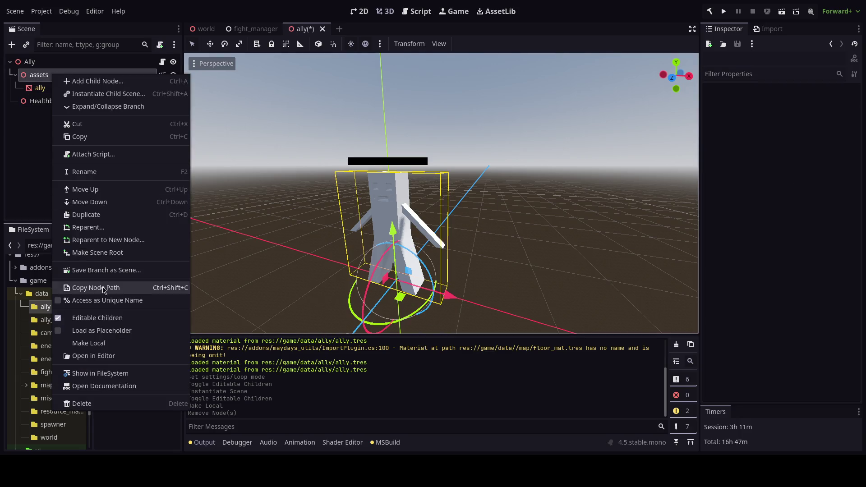
pyautogui.click(101, 288)
pyautogui.click(376, 238)
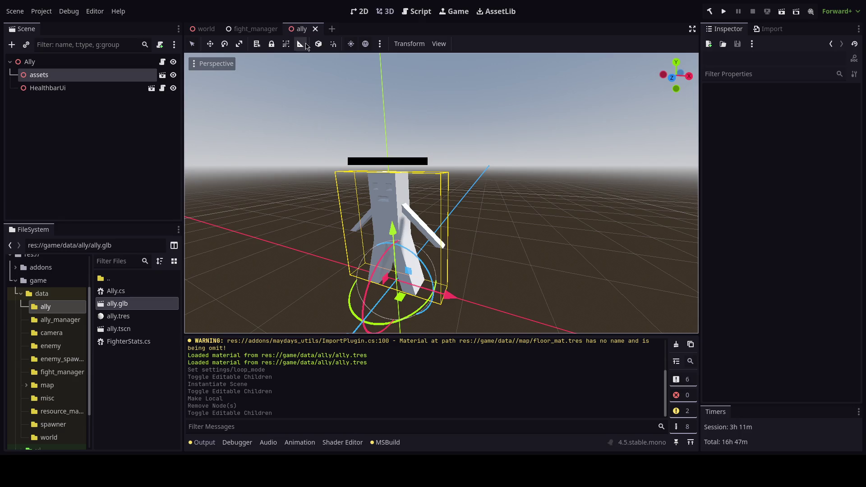
pyautogui.click(323, 28)
pyautogui.doubleClick(119, 329)
pyautogui.doubleClick(117, 304)
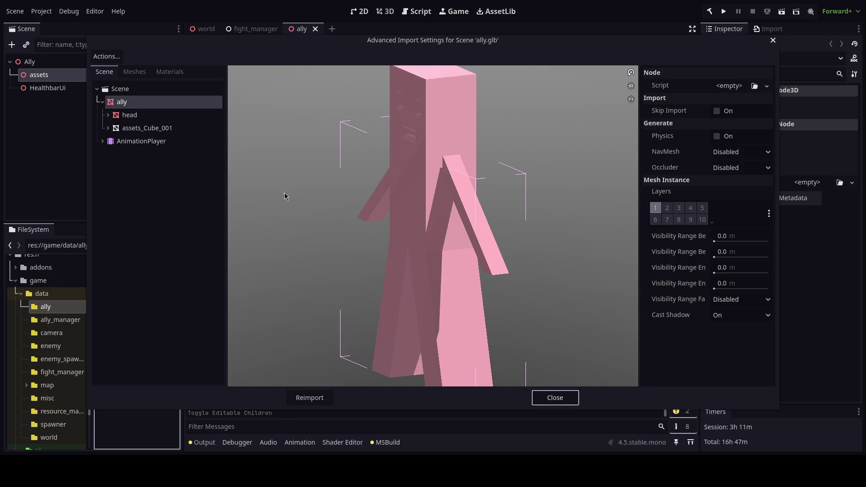
pyautogui.click(555, 398)
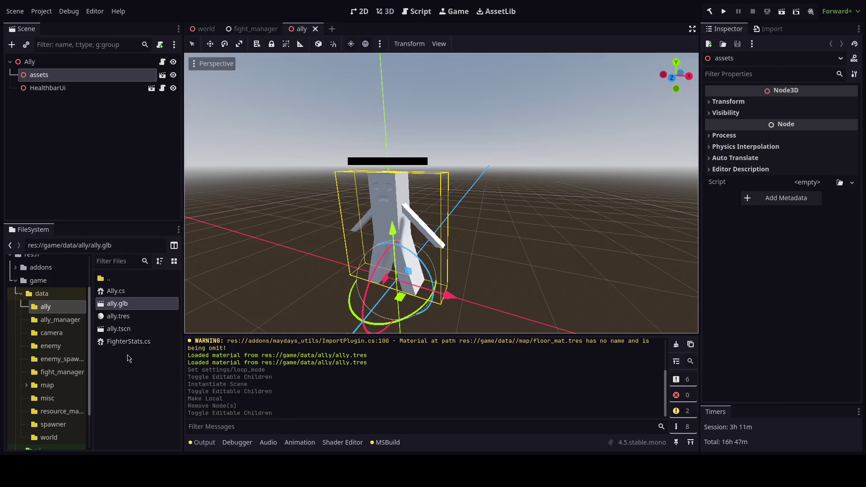
# Start a New Scene in the ally folder with a 3D Scene root
pyautogui.rightClick(129, 360)
pyautogui.click(149, 370)
pyautogui.click(398, 175)
# Create the throwaway scene, add ally.glb and try Make Local then Editable Children on it
pyautogui.click(440, 223)
pyautogui.write('te')
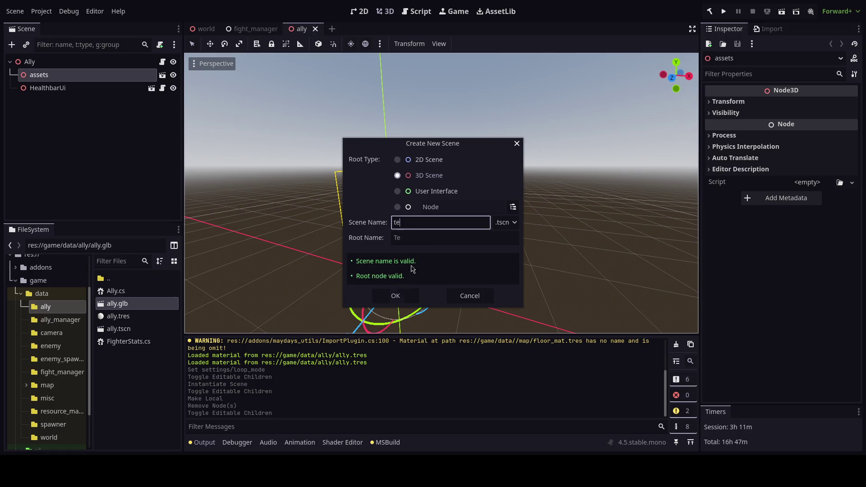
pyautogui.write('st')
pyautogui.press('Return')
pyautogui.moveTo(116, 303); pyautogui.dragTo(41, 65)
pyautogui.rightClick(66, 81)
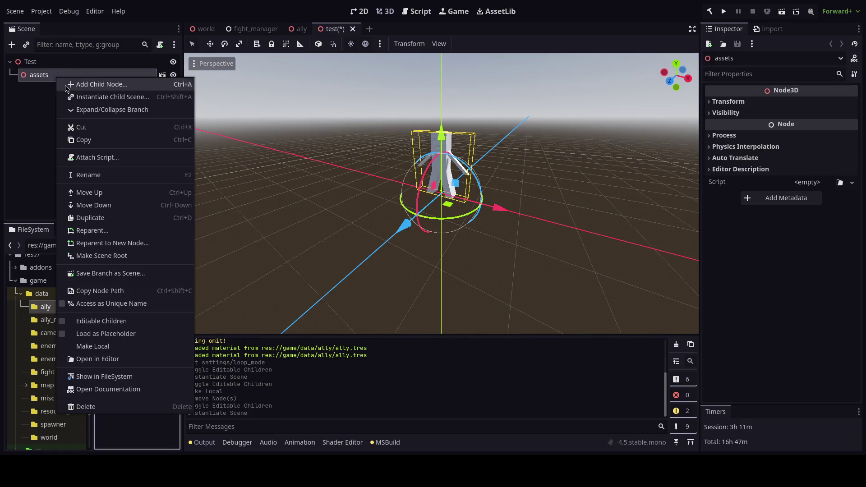
pyautogui.click(92, 346)
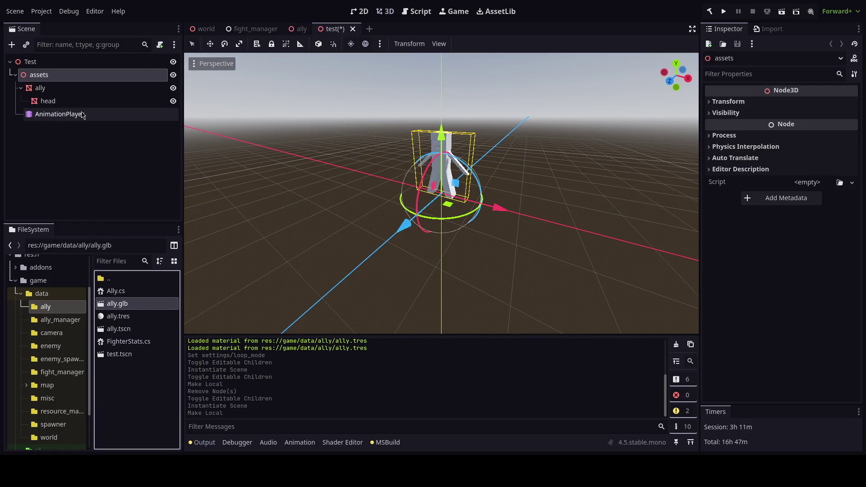
pyautogui.hotkey('ctrl', 'z')
pyautogui.rightClick(58, 76)
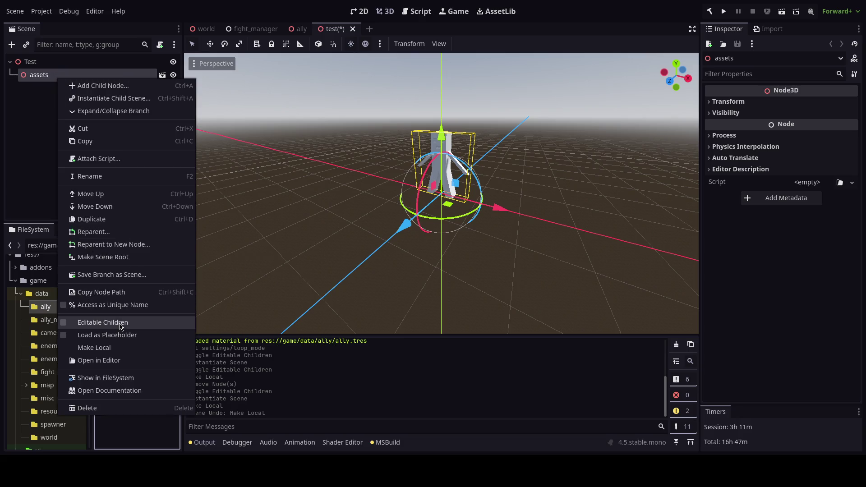
pyautogui.click(102, 322)
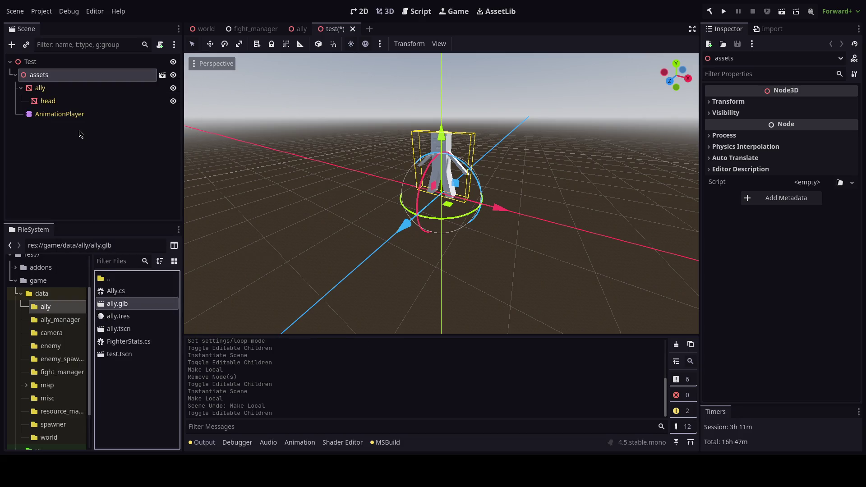
# Discard the test scene and delete the old assets node from the Ally scene
pyautogui.hotkey('ctrl', 'z')
pyautogui.hotkey('ctrl', 'shift', 'w')
pyautogui.click(492, 249)
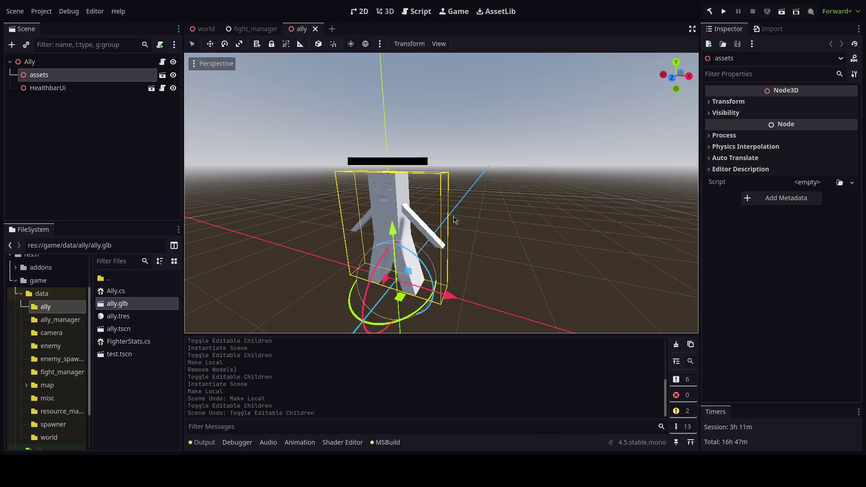
pyautogui.rightClick(73, 80)
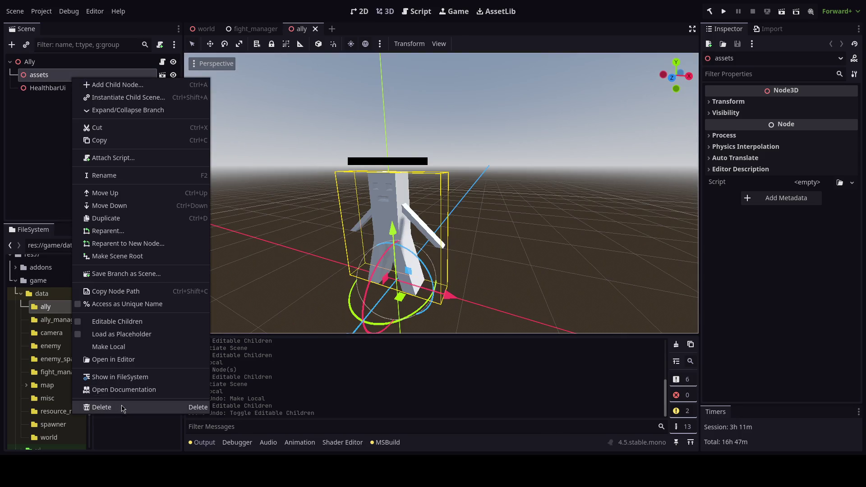
pyautogui.click(102, 408)
pyautogui.click(407, 238)
# Drag ally.glb back into the Ally scene, enable Editable Children and save with Ctrl+S
pyautogui.moveTo(154, 306); pyautogui.dragTo(29, 61)
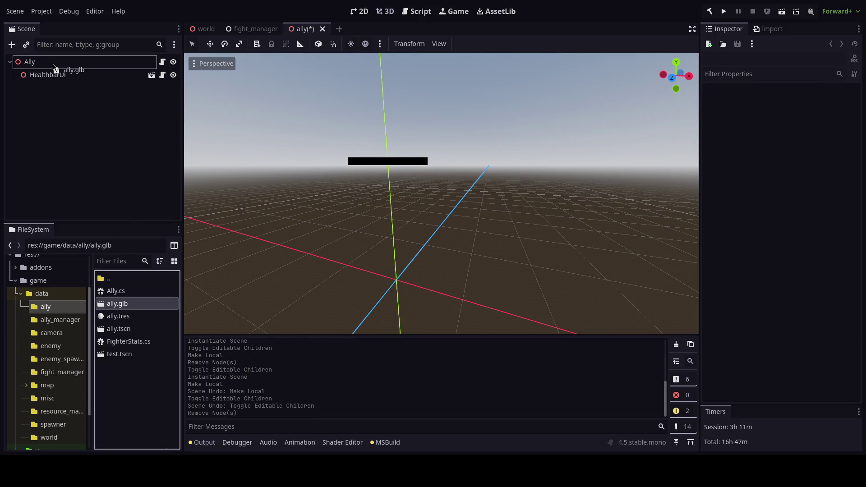
pyautogui.rightClick(38, 88)
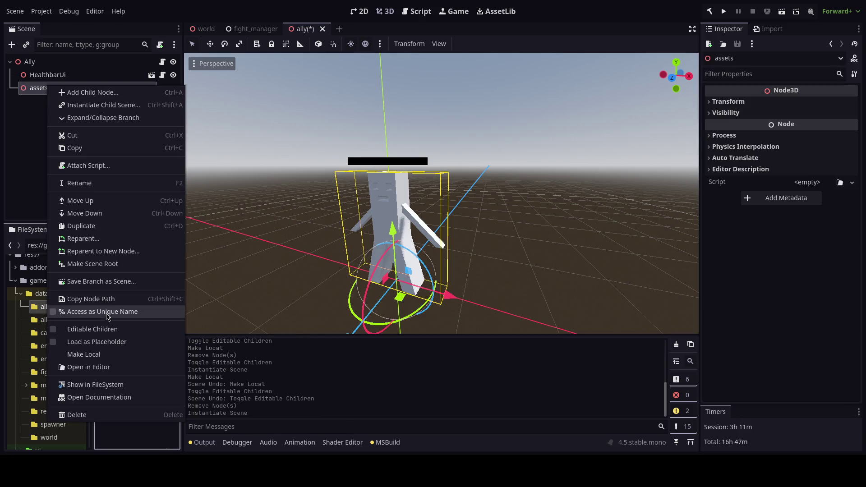
pyautogui.click(92, 329)
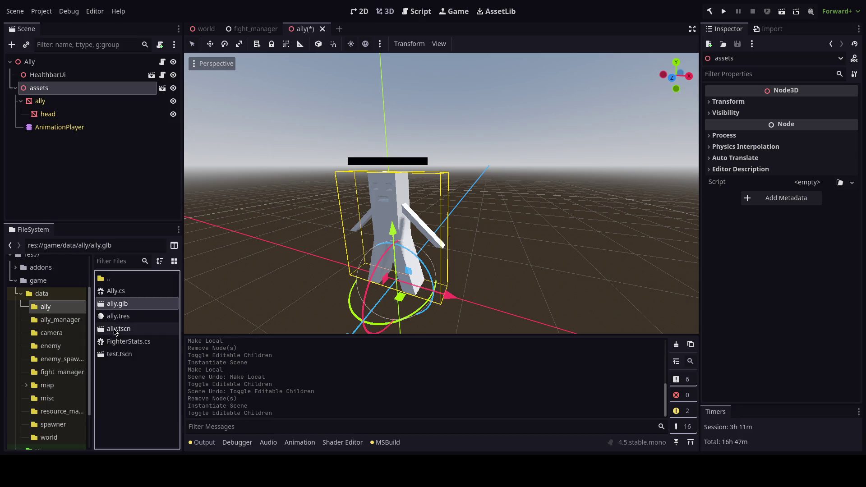
pyautogui.rightClick(75, 88)
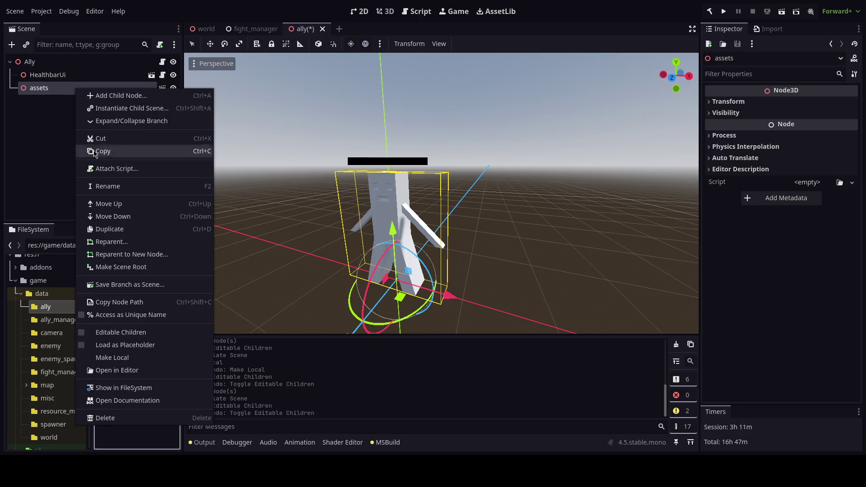
pyautogui.click(121, 332)
pyautogui.hotkey('ctrl', 's')
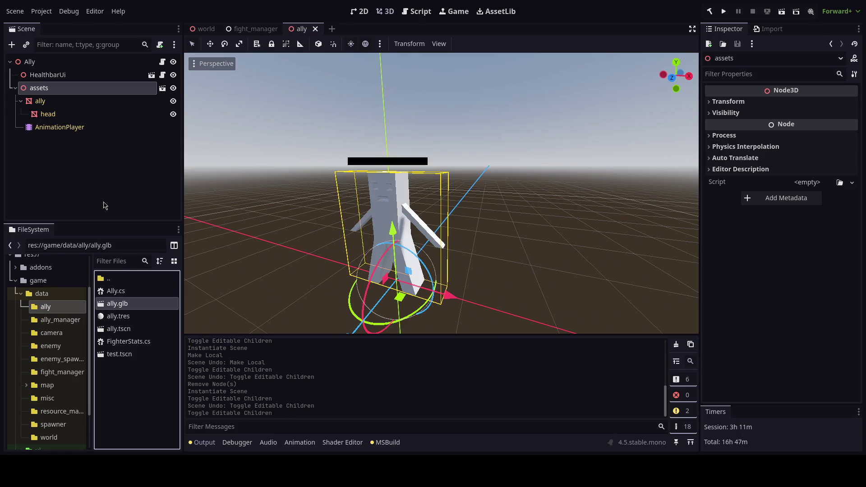
# Select the AnimationPlayer and play the Attack animation twice
pyautogui.click(60, 128)
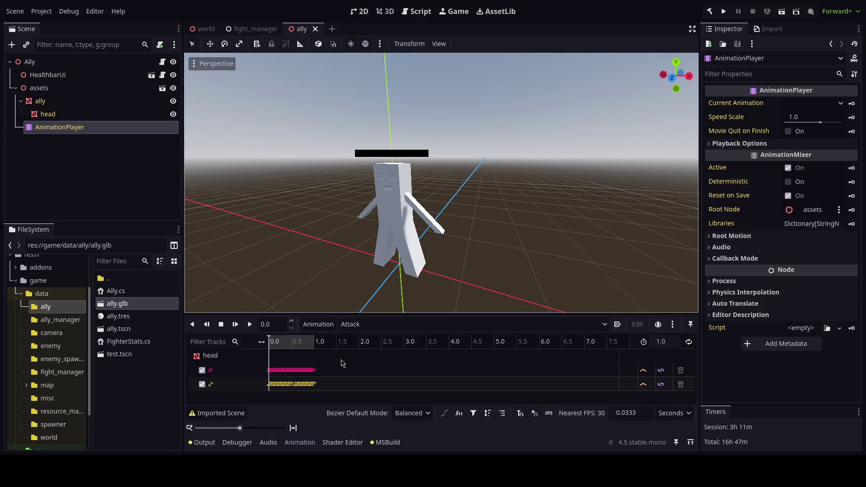
pyautogui.click(250, 324)
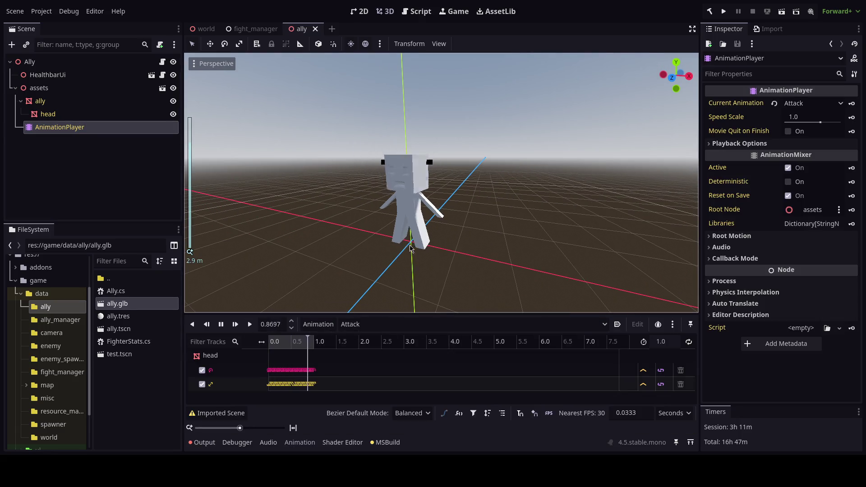
pyautogui.scroll(1, 410, 248)
pyautogui.click(250, 324)
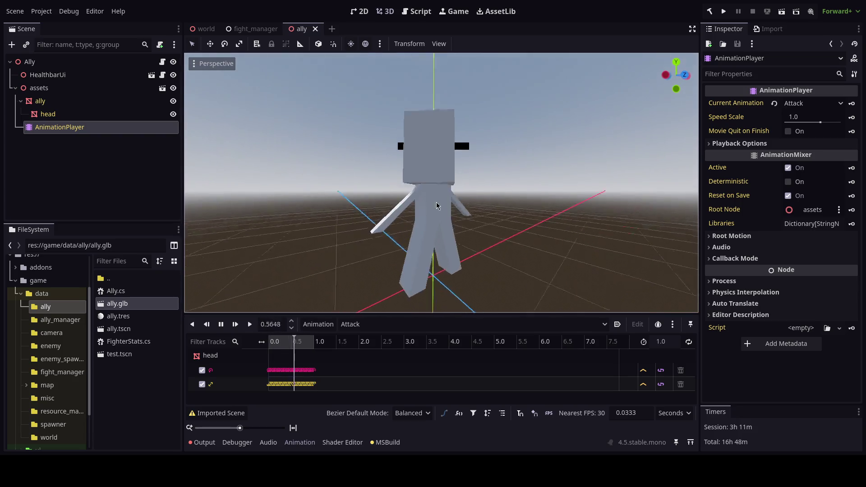